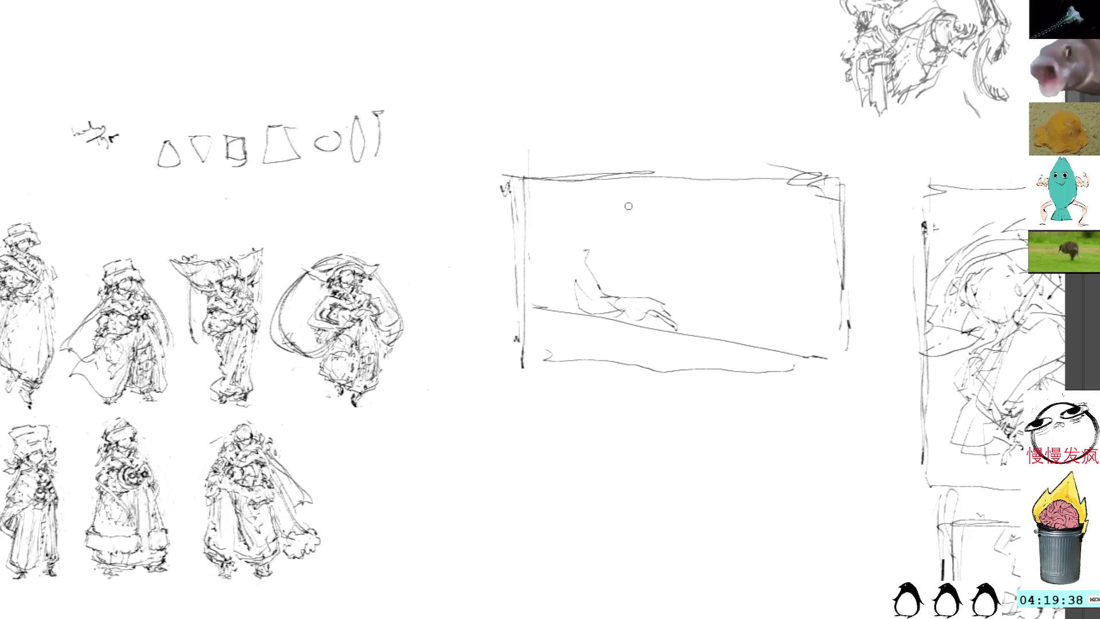
Sketch the seated figure's round head, curved body, lap and arm lines
mouse_move(647, 216)
left_mouse_down()
mouse_move(627, 230)
mouse_move(635, 241)
mouse_move(652, 205)
mouse_move(651, 223)
left_mouse_up()
left_click_drag(598, 268, 631, 289)
mouse_move(616, 237)
left_mouse_down()
mouse_move(613, 283)
mouse_move(667, 308)
left_mouse_up()
mouse_move(644, 228)
left_mouse_down()
mouse_move(636, 245)
mouse_move(653, 226)
left_mouse_up()
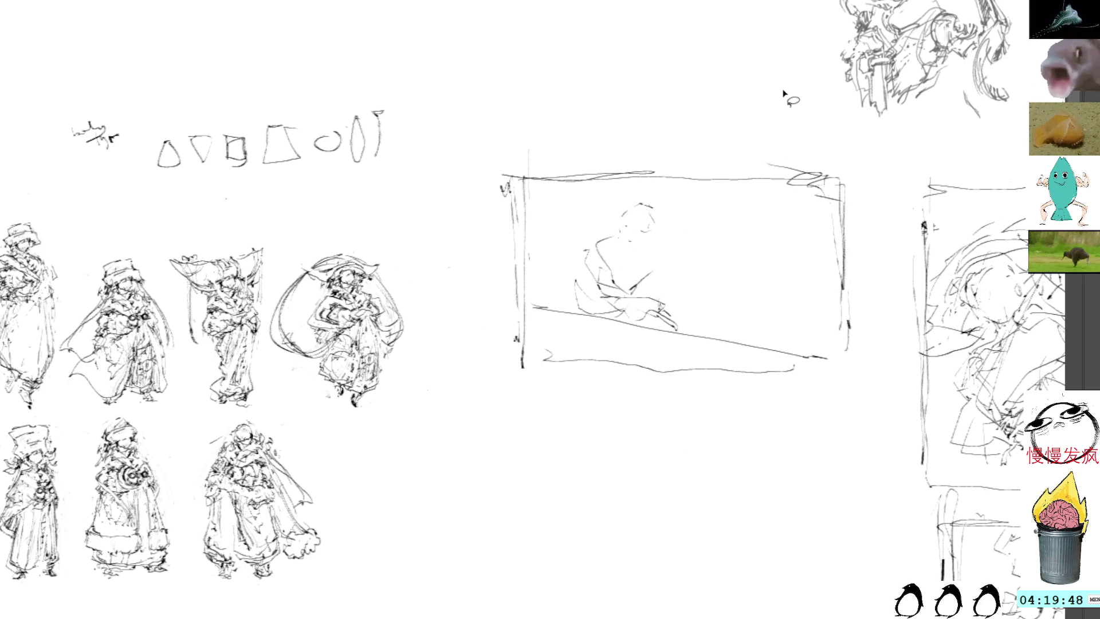
mouse_move(864, 177)
left_mouse_down()
mouse_move(857, 121)
mouse_move(826, 83)
mouse_move(841, 99)
left_mouse_up()
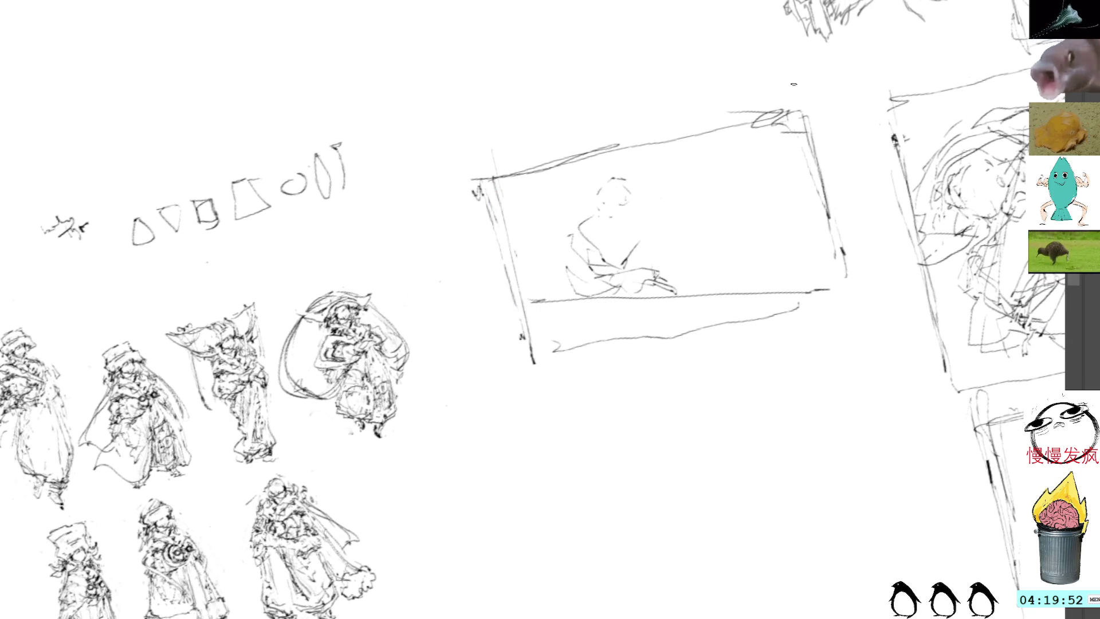
mouse_move(600, 182)
left_mouse_down()
mouse_move(624, 181)
mouse_move(632, 213)
mouse_move(609, 224)
mouse_move(633, 218)
mouse_move(667, 265)
mouse_move(636, 264)
mouse_move(641, 286)
left_mouse_up()
mouse_move(567, 262)
left_mouse_down()
mouse_move(555, 295)
mouse_move(590, 292)
left_mouse_up()
mouse_move(589, 290)
left_mouse_down()
mouse_move(627, 278)
mouse_move(636, 304)
left_mouse_up()
mouse_move(570, 202)
left_mouse_down()
mouse_move(656, 188)
mouse_move(606, 178)
left_mouse_up()
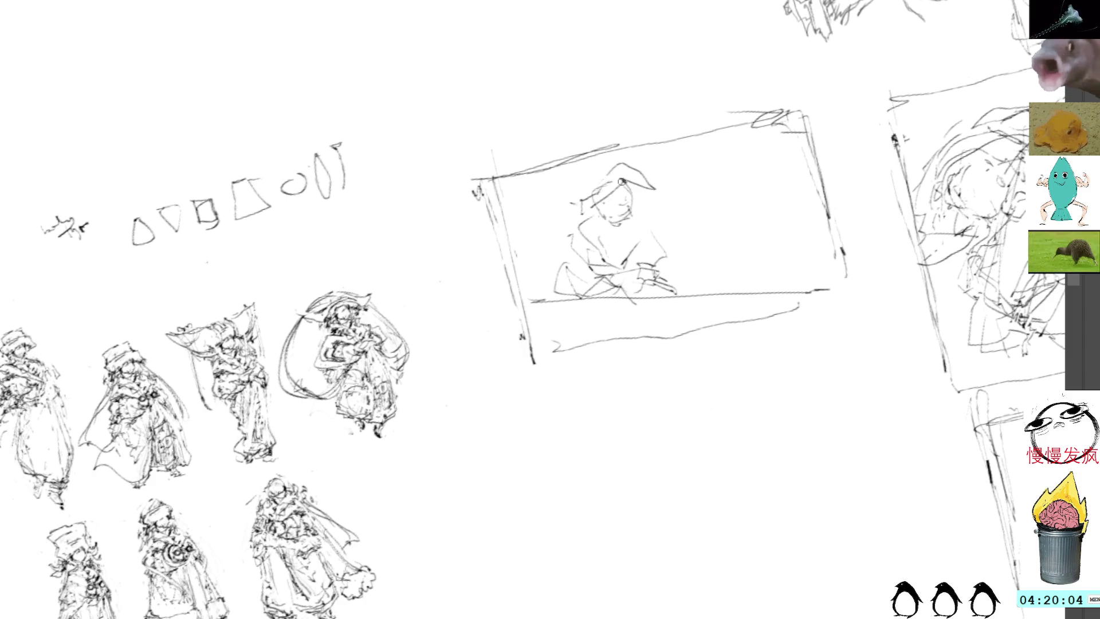
Erase the old hat strokes, then redraw the hat, hair and hand detail
left_click_drag(662, 190, 664, 207)
key("Delete")
mouse_move(607, 172)
left_mouse_down()
mouse_move(629, 164)
mouse_move(576, 183)
mouse_move(640, 181)
mouse_move(641, 202)
left_mouse_up()
left_click_drag(659, 246, 651, 269)
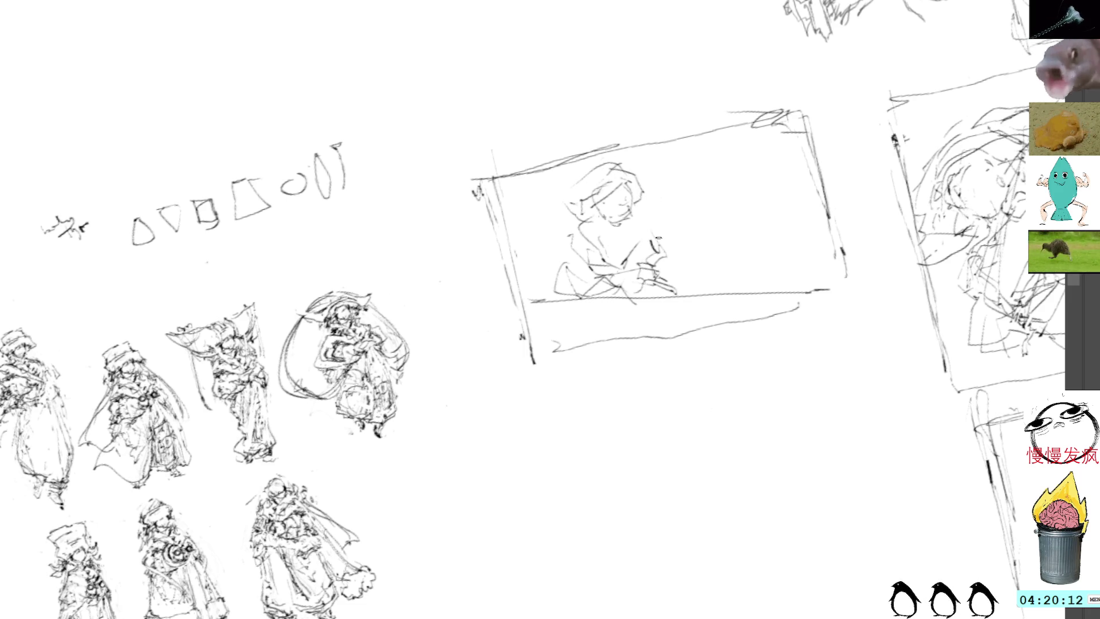
mouse_move(642, 230)
left_mouse_down()
mouse_move(648, 253)
mouse_move(624, 267)
mouse_move(653, 227)
mouse_move(647, 247)
left_mouse_up()
Add the figure's shoulders, left arm, chest and right arm lines
mouse_move(589, 224)
left_mouse_down()
mouse_move(562, 234)
mouse_move(576, 258)
left_mouse_up()
left_click_drag(639, 224, 656, 232)
mouse_move(583, 224)
left_mouse_down()
mouse_move(575, 233)
mouse_move(598, 222)
mouse_move(539, 299)
mouse_move(572, 313)
left_mouse_up()
mouse_move(598, 246)
left_mouse_down()
mouse_move(680, 263)
mouse_move(669, 287)
mouse_move(613, 237)
mouse_move(624, 256)
left_mouse_up()
left_click_drag(694, 269, 702, 284)
Rough in a small figure at the panel's right with body details
mouse_move(784, 193)
left_mouse_down()
mouse_move(759, 214)
mouse_move(786, 196)
mouse_move(776, 187)
left_mouse_up()
left_click_drag(779, 189, 772, 205)
mouse_move(796, 175)
left_mouse_down()
mouse_move(775, 197)
mouse_move(797, 209)
mouse_move(779, 194)
left_mouse_up()
key("ctrl+z")
key("ctrl+z")
key("ctrl+z")
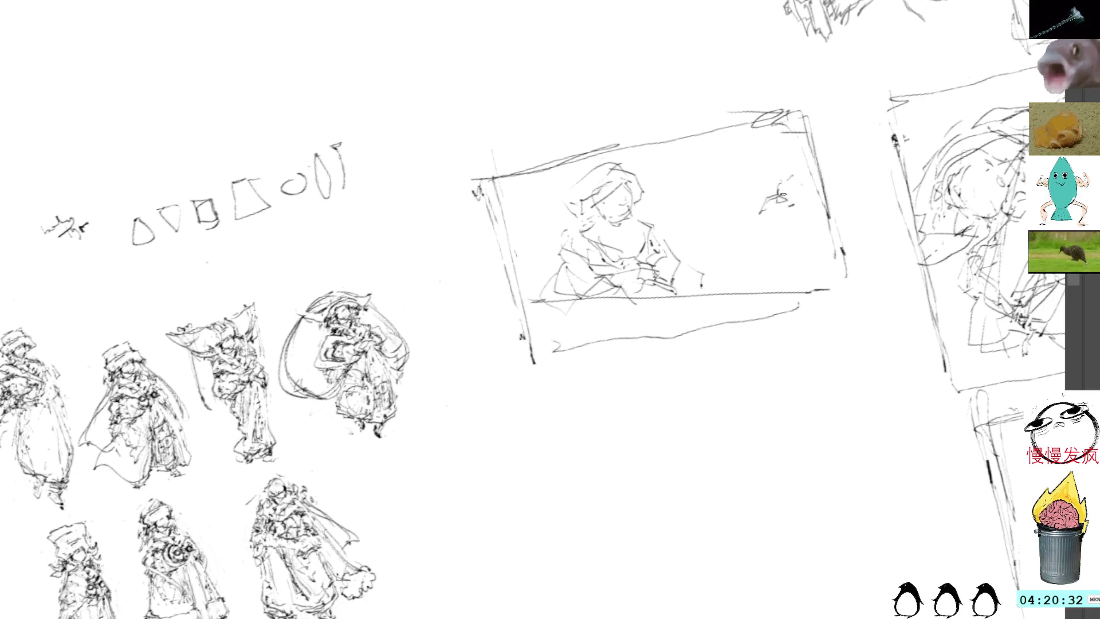
left_click_drag(812, 234, 814, 247)
left_click_drag(800, 205, 790, 220)
mouse_move(801, 234)
left_mouse_down()
mouse_move(786, 230)
mouse_move(794, 242)
left_mouse_up()
left_click_drag(793, 244, 826, 255)
left_click_drag(789, 286, 808, 285)
Sketch a rounded middle figure, then erase its head and curve around the gap
left_click_drag(725, 277, 725, 284)
mouse_move(702, 204)
left_mouse_down()
mouse_move(716, 184)
mouse_move(757, 245)
mouse_move(744, 241)
mouse_move(719, 263)
mouse_move(751, 266)
mouse_move(742, 270)
mouse_move(744, 239)
mouse_move(745, 270)
mouse_move(702, 283)
left_mouse_up()
left_click_drag(762, 255, 767, 275)
mouse_move(711, 247)
left_mouse_down()
mouse_move(721, 284)
mouse_move(744, 284)
mouse_move(741, 293)
mouse_move(762, 278)
left_mouse_up()
mouse_move(758, 240)
left_mouse_down()
mouse_move(779, 264)
mouse_move(762, 278)
mouse_move(767, 290)
mouse_move(764, 269)
left_mouse_up()
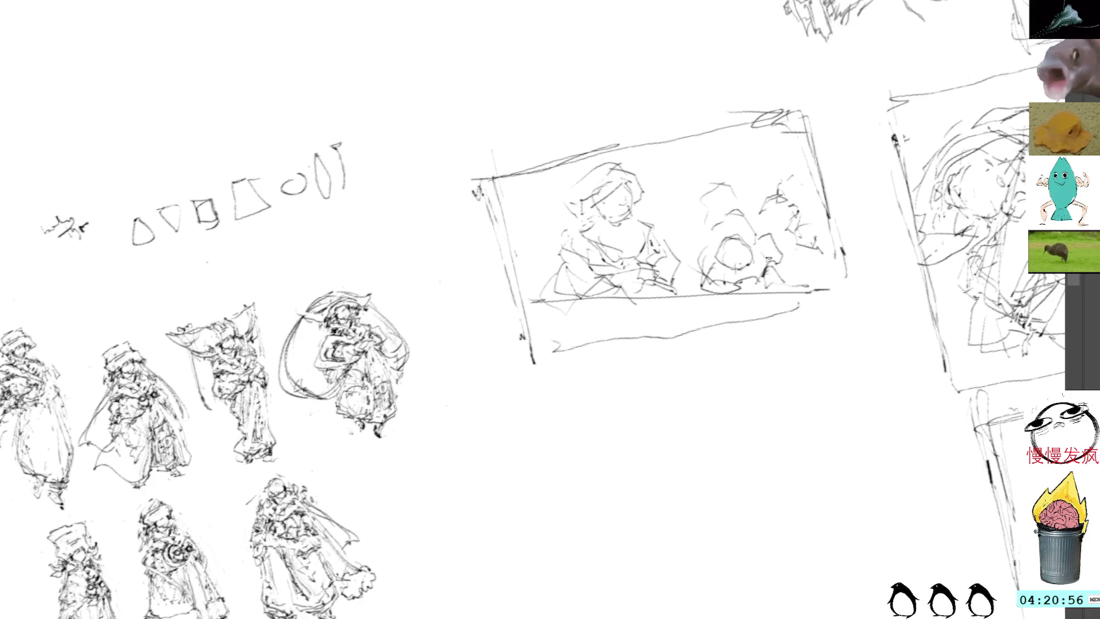
mouse_move(728, 165)
left_mouse_down()
mouse_move(696, 226)
mouse_move(770, 244)
mouse_move(764, 236)
left_mouse_up()
key("Delete")
key("ctrl+d")
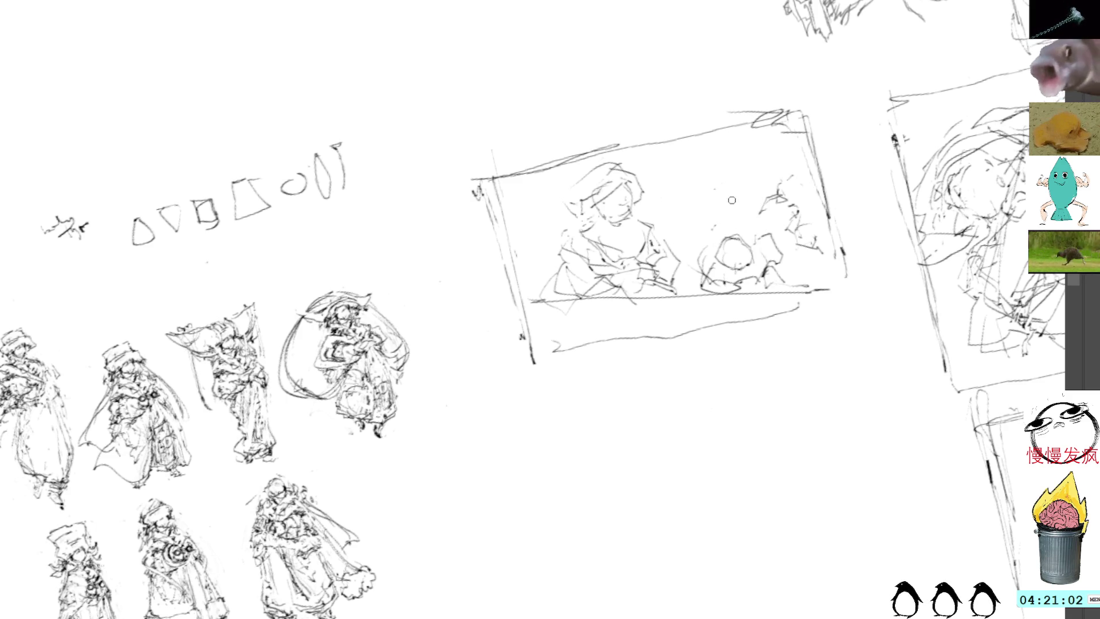
mouse_move(748, 213)
left_mouse_down()
mouse_move(719, 216)
mouse_move(720, 291)
mouse_move(793, 279)
left_mouse_up()
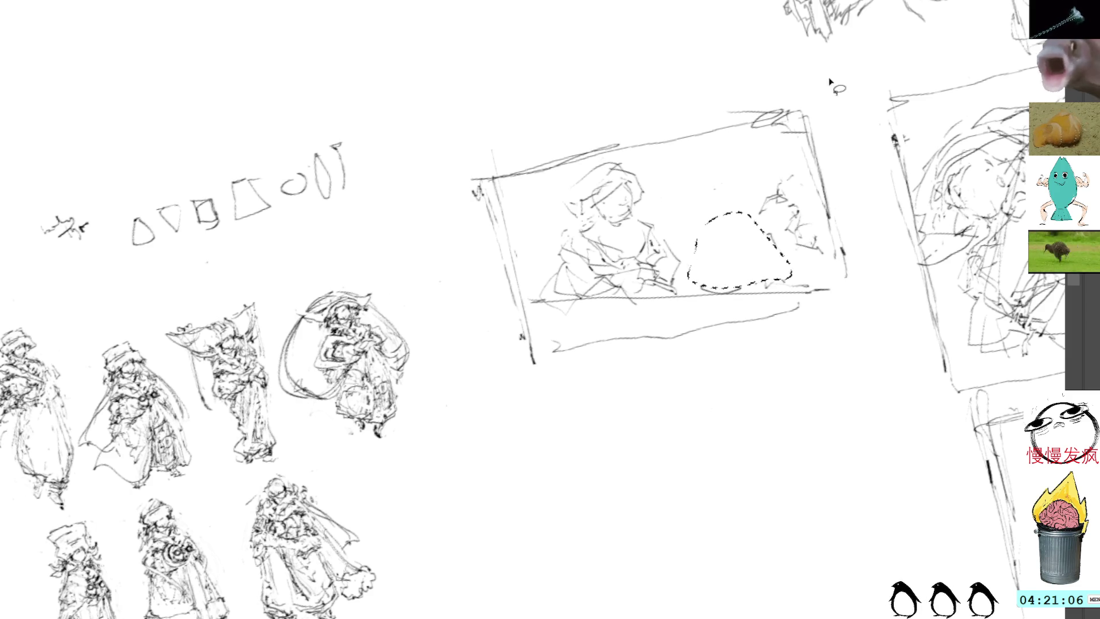
Clear the selection and begin a small new face in the panel's middle
key("ctrl+d")
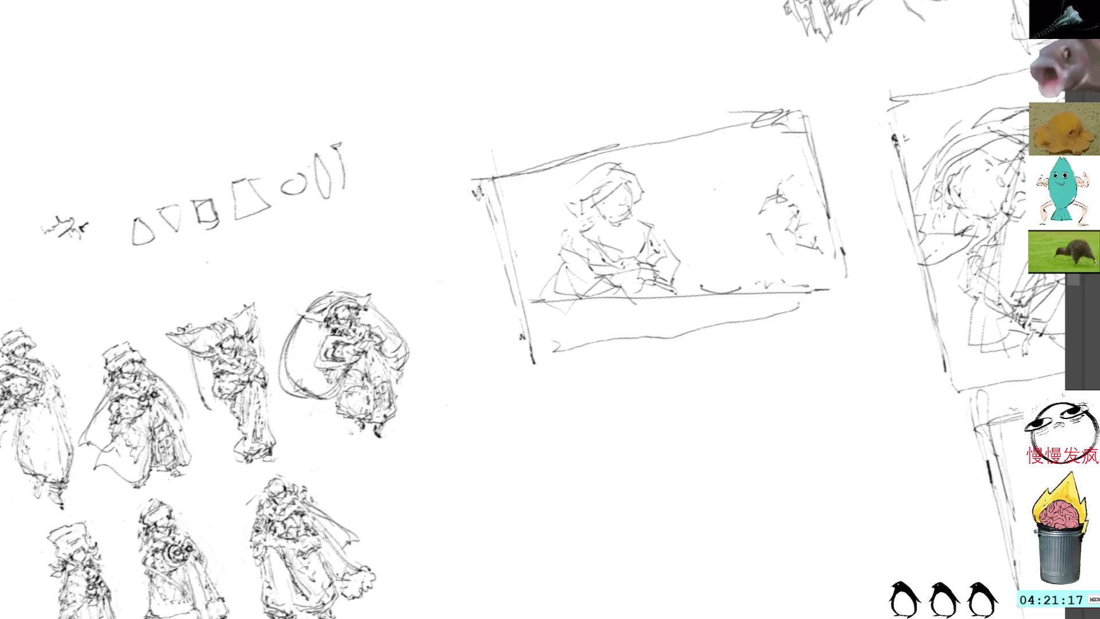
mouse_move(699, 205)
left_mouse_down()
mouse_move(725, 187)
mouse_move(698, 205)
mouse_move(723, 195)
mouse_move(731, 212)
mouse_move(698, 219)
mouse_move(723, 183)
mouse_move(732, 209)
mouse_move(721, 225)
left_mouse_up()
Draw the middle figure's mouth, nose, head outline and body lines
mouse_move(717, 209)
left_mouse_down()
mouse_move(713, 264)
mouse_move(700, 248)
mouse_move(745, 312)
left_mouse_up()
left_click_drag(746, 241, 747, 319)
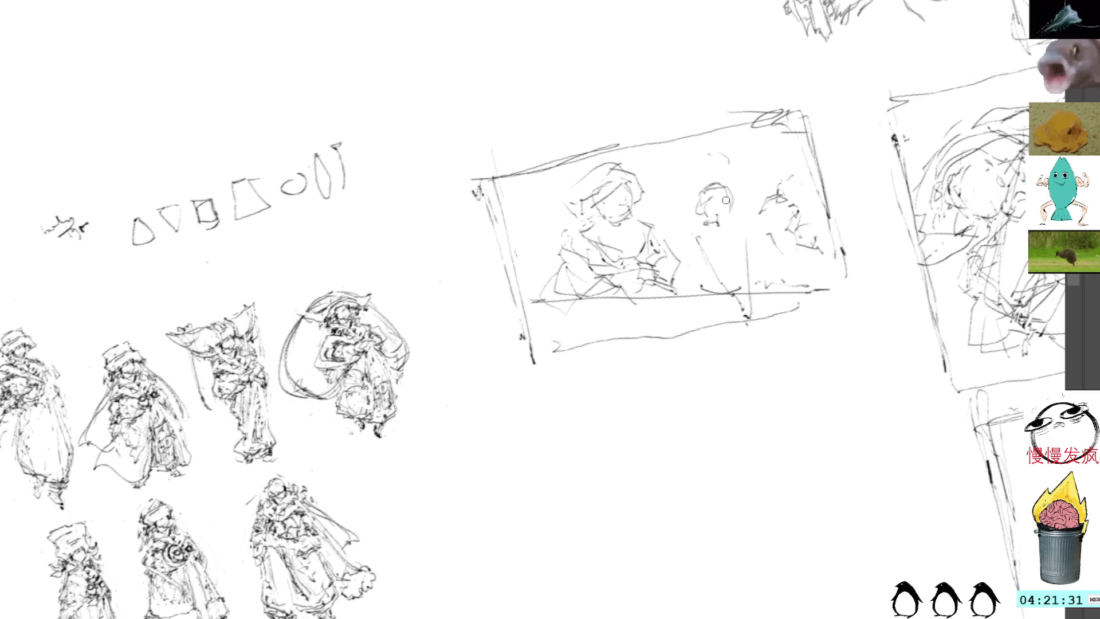
mouse_move(704, 198)
left_mouse_down()
mouse_move(732, 196)
mouse_move(690, 240)
mouse_move(725, 292)
mouse_move(710, 276)
mouse_move(713, 289)
left_mouse_up()
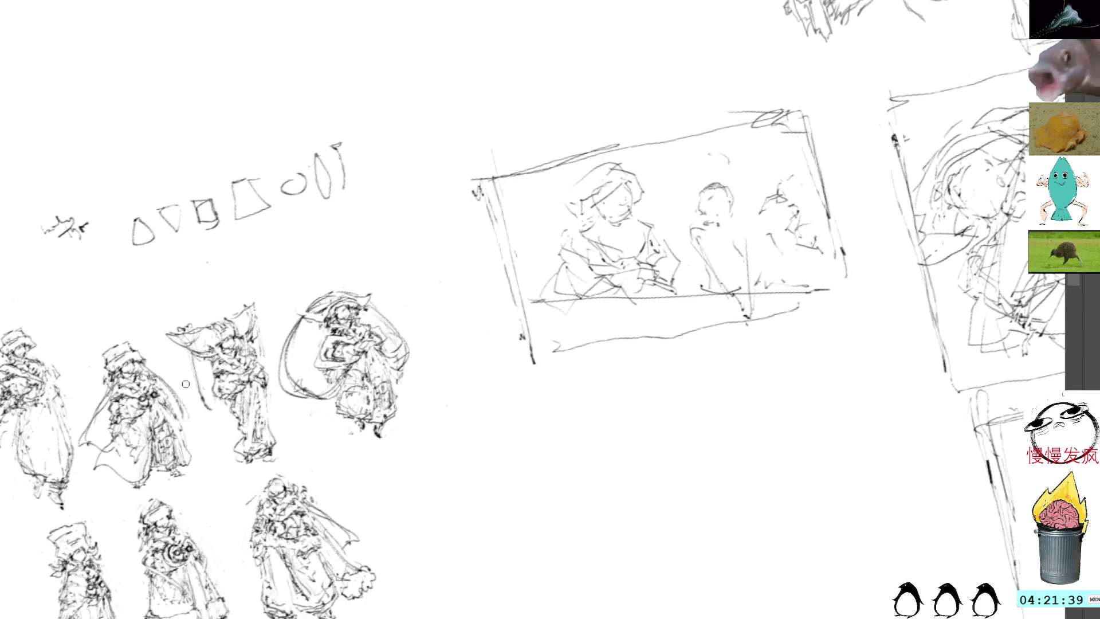
left_click_drag(691, 280, 723, 290)
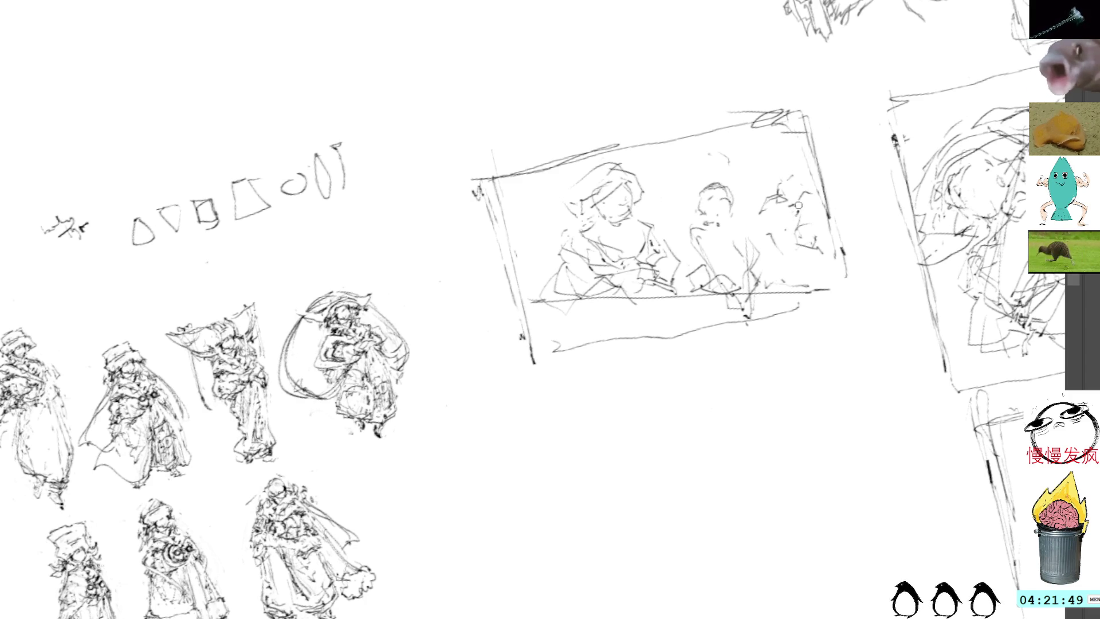
Draw the right-hand figure's face, undoing a stray head sketch above it
left_click_drag(805, 199, 827, 280)
left_click_drag(825, 217, 812, 235)
left_click_drag(806, 205, 829, 239)
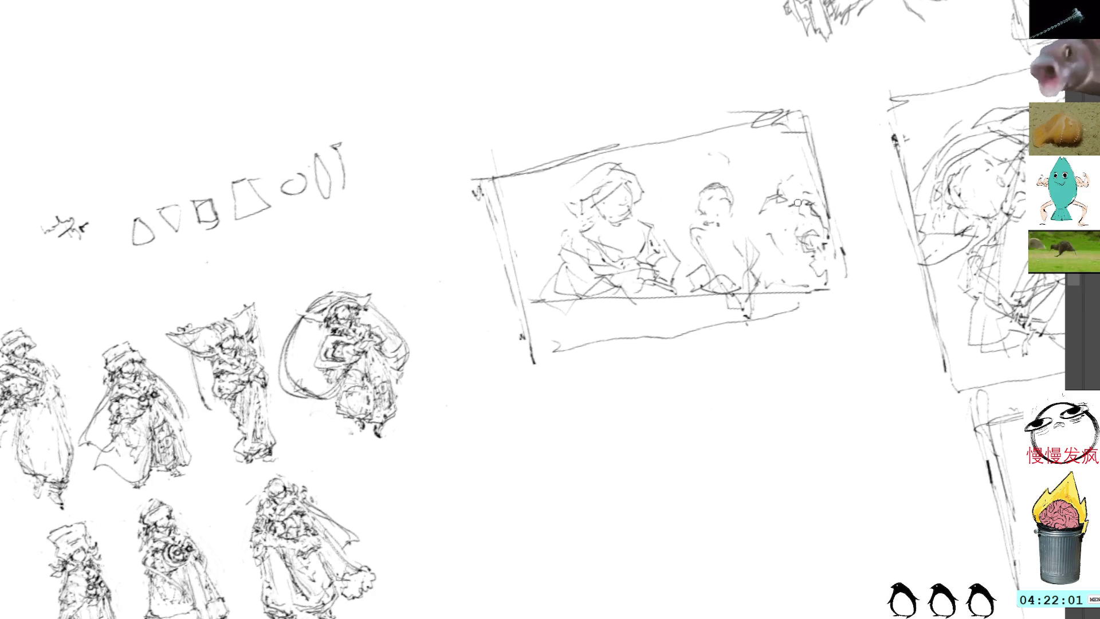
mouse_move(793, 173)
left_mouse_down()
mouse_move(811, 166)
mouse_move(796, 194)
mouse_move(794, 181)
left_mouse_up()
key("ctrl+z")
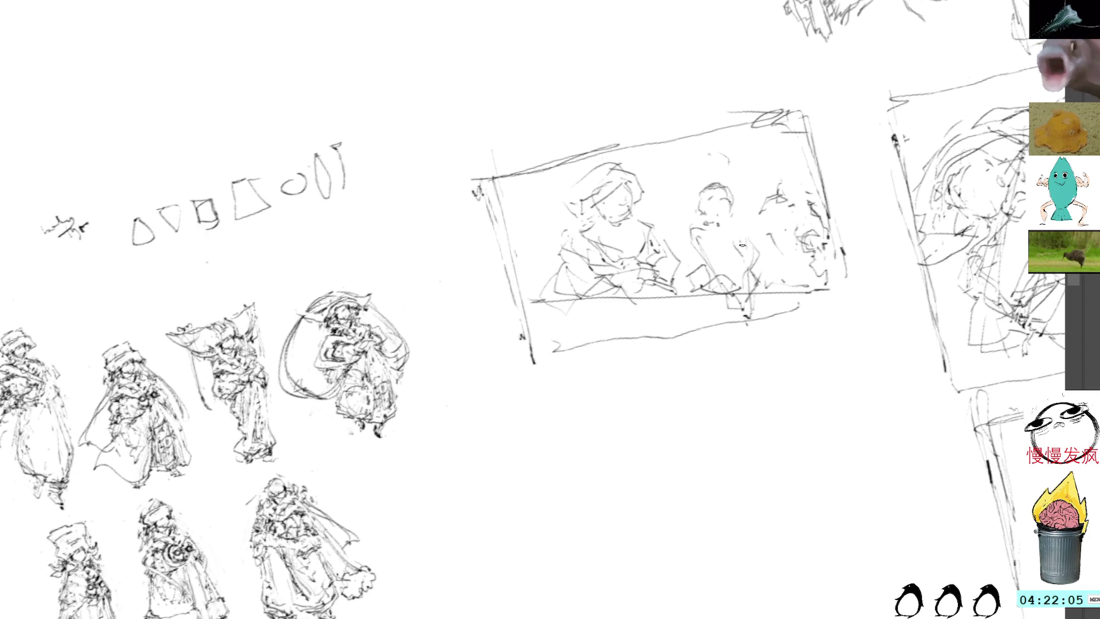
Add hair, a leg and chest lines to the middle figure, then level and lasso the sketch
mouse_move(726, 265)
left_mouse_down()
mouse_move(754, 234)
mouse_move(753, 245)
mouse_move(741, 211)
left_mouse_up()
left_click_drag(705, 171, 777, 158)
left_click_drag(825, 263, 827, 279)
key("ctrl+z")
key("ctrl+z")
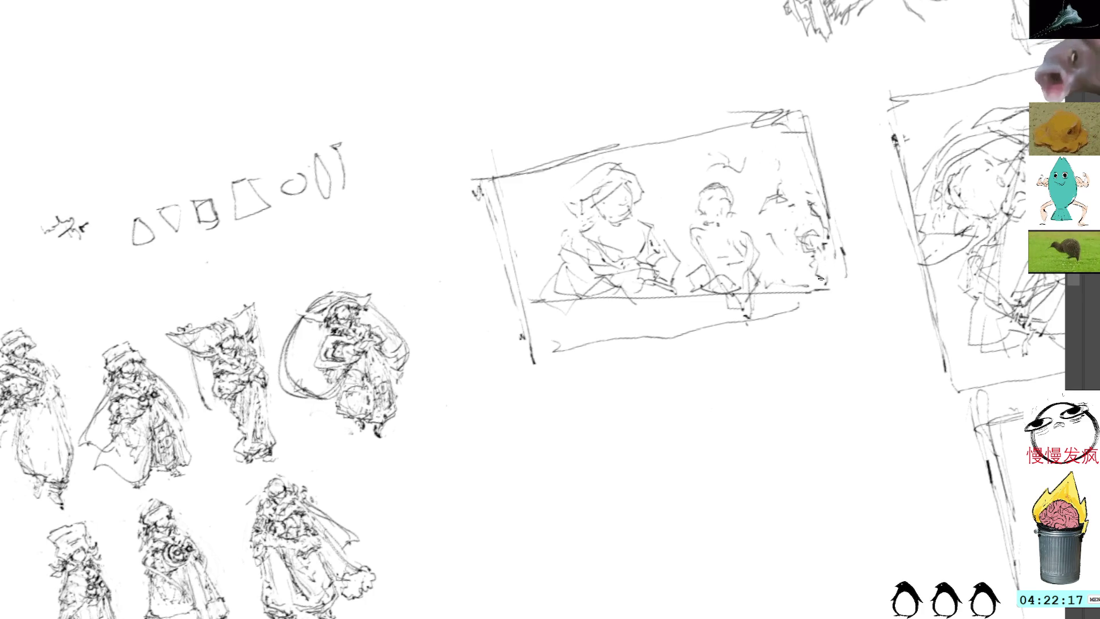
left_click_drag(685, 273, 705, 294)
mouse_move(714, 243)
left_mouse_down()
mouse_move(729, 256)
mouse_move(731, 241)
left_mouse_up()
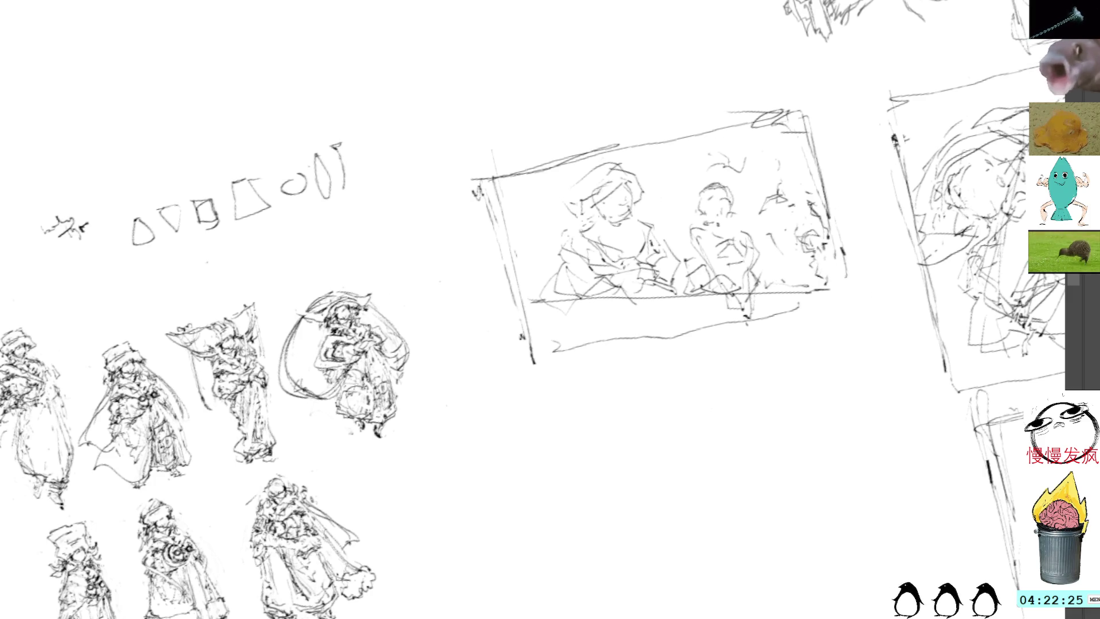
key("5")
mouse_move(590, 103)
left_mouse_down()
mouse_move(465, 166)
mouse_move(894, 401)
mouse_move(848, 124)
left_mouse_up()
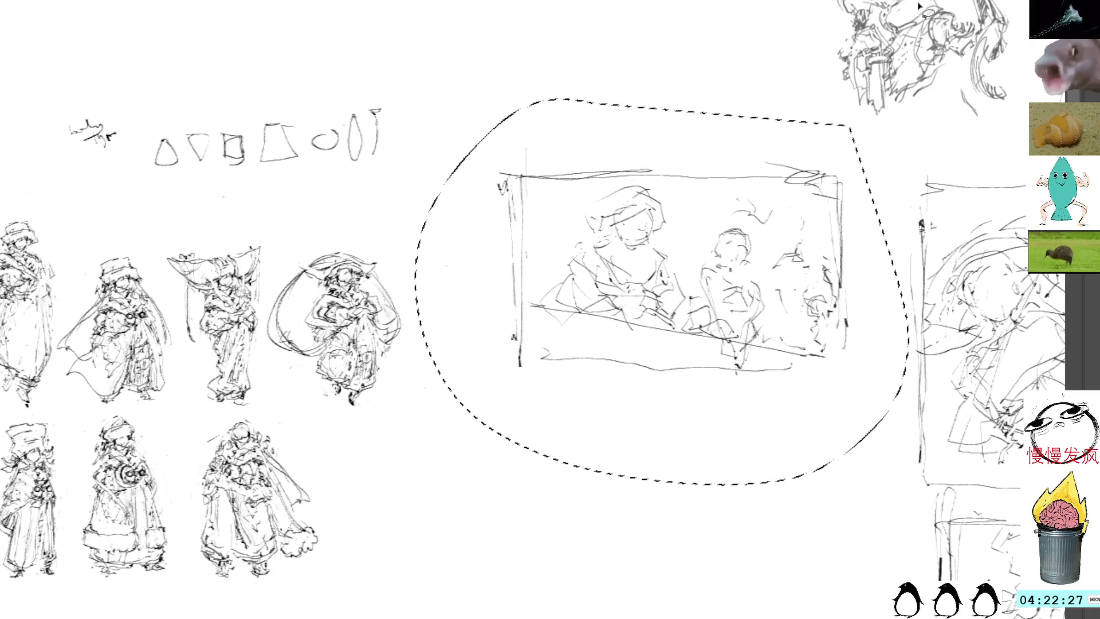
Transform-move the storyboard sketch among the other thumbnail panels
key("ctrl+t")
mouse_move(730, 418)
left_mouse_down()
mouse_move(767, 347)
mouse_move(727, 455)
left_mouse_up()
mouse_move(149, 376)
left_mouse_down()
mouse_move(435, 320)
mouse_move(636, 420)
mouse_move(564, 512)
mouse_move(684, 289)
mouse_move(709, 306)
mouse_move(699, 316)
left_mouse_up()
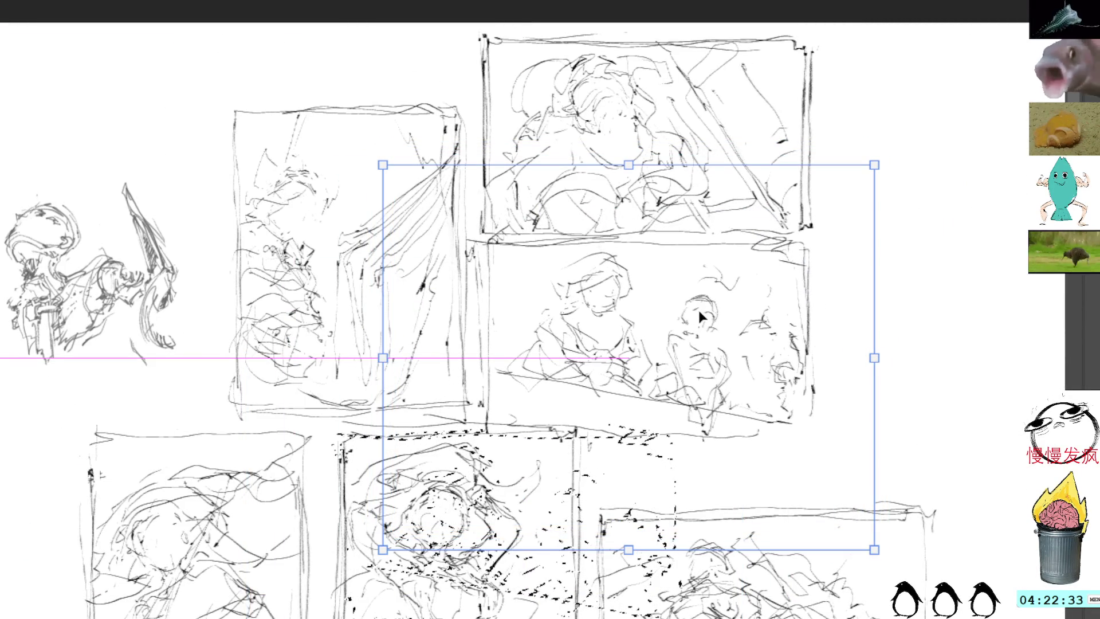
key("Return")
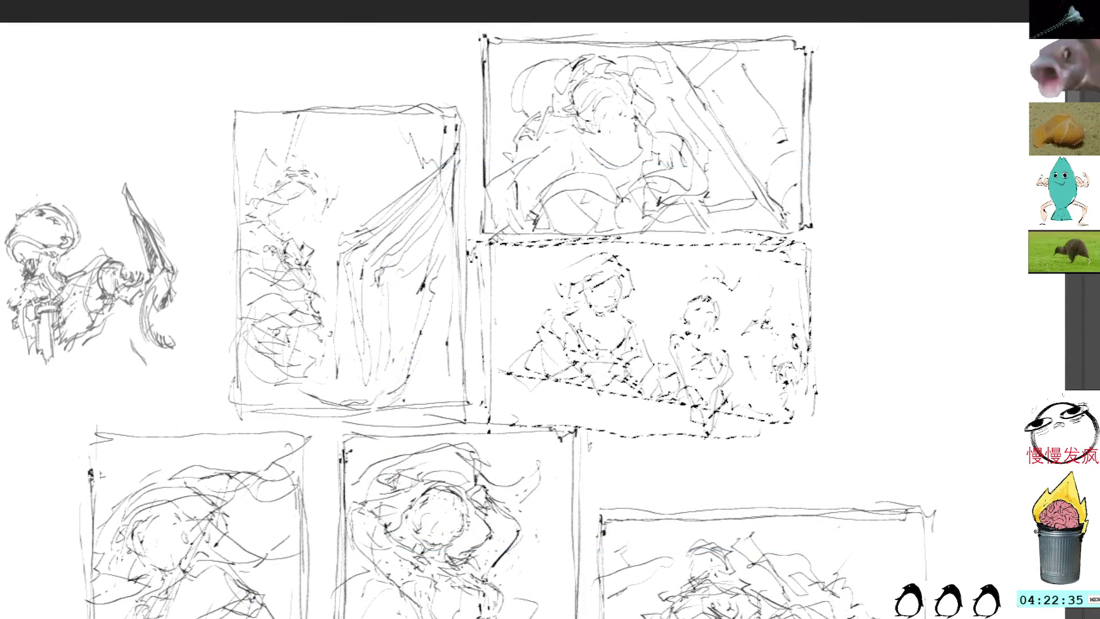
Lasso and delete the row of small shapes above the character sheet
mouse_move(432, 462)
left_mouse_down()
mouse_move(531, 362)
mouse_move(589, 386)
left_mouse_up()
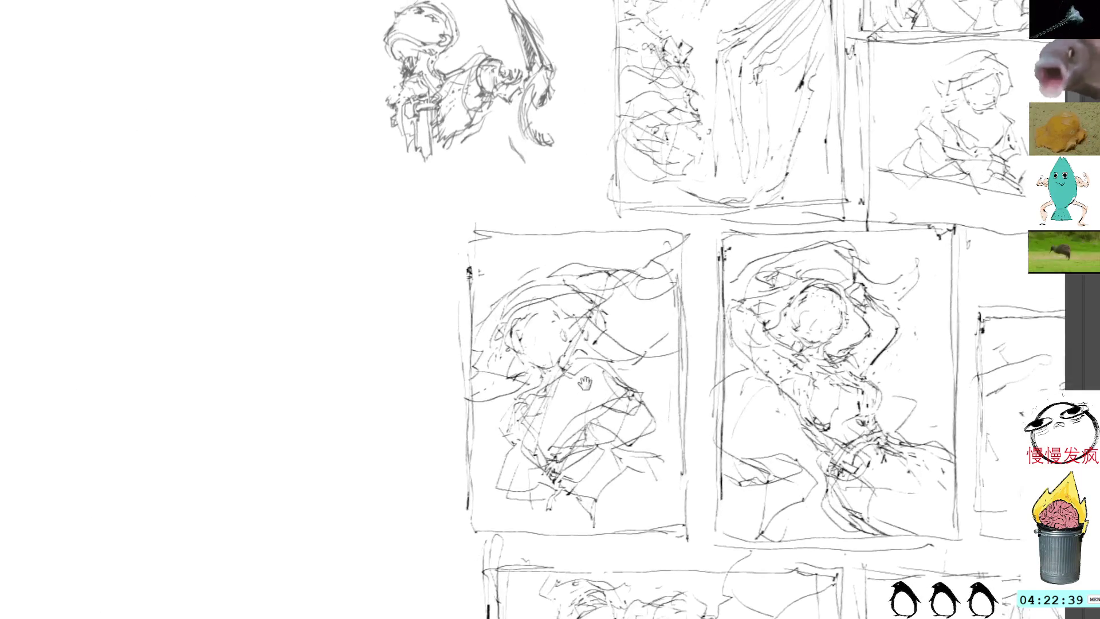
scroll(589, 386, "left", 10)
scroll(645, 345, "left", 3)
scroll(646, 345, "down", 2)
mouse_move(424, 89)
left_mouse_down()
mouse_move(375, 59)
mouse_move(269, 248)
mouse_move(504, 123)
mouse_move(427, 90)
left_mouse_up()
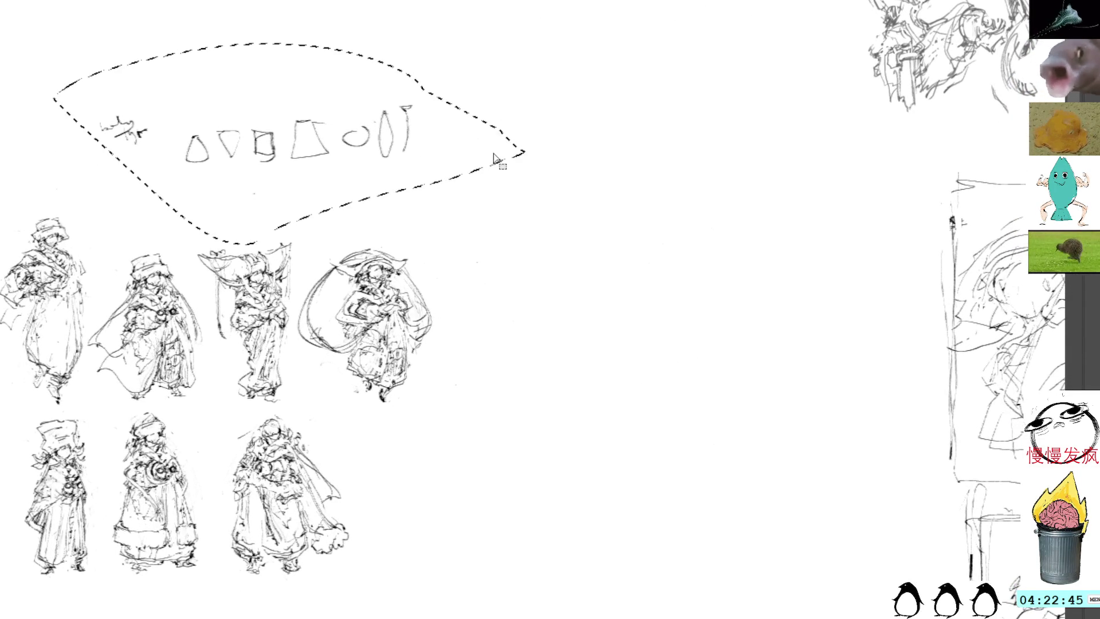
key("ctrl+shift+a")
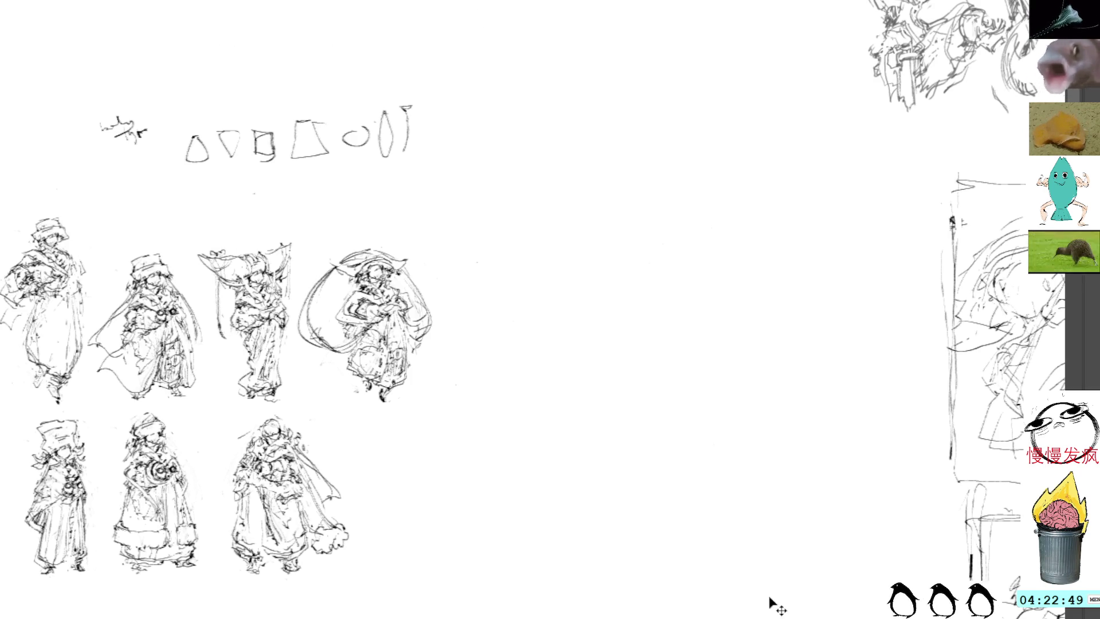
mouse_move(223, 64)
left_mouse_down()
mouse_move(270, 192)
mouse_move(356, 37)
left_mouse_up()
key("Delete")
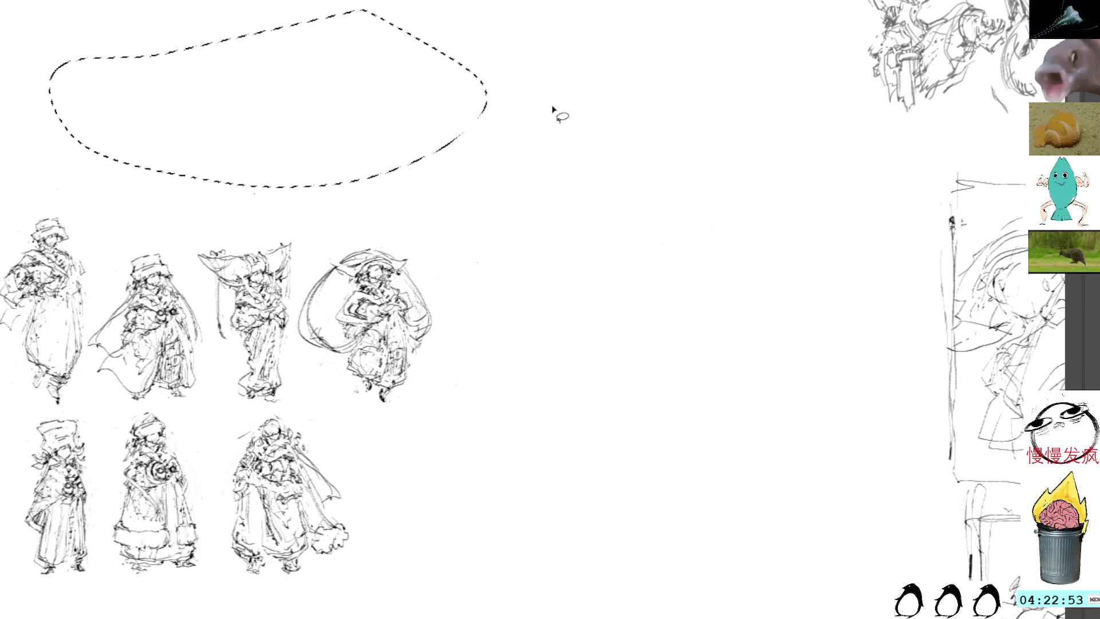
key("ctrl+shift+a")
key("b")
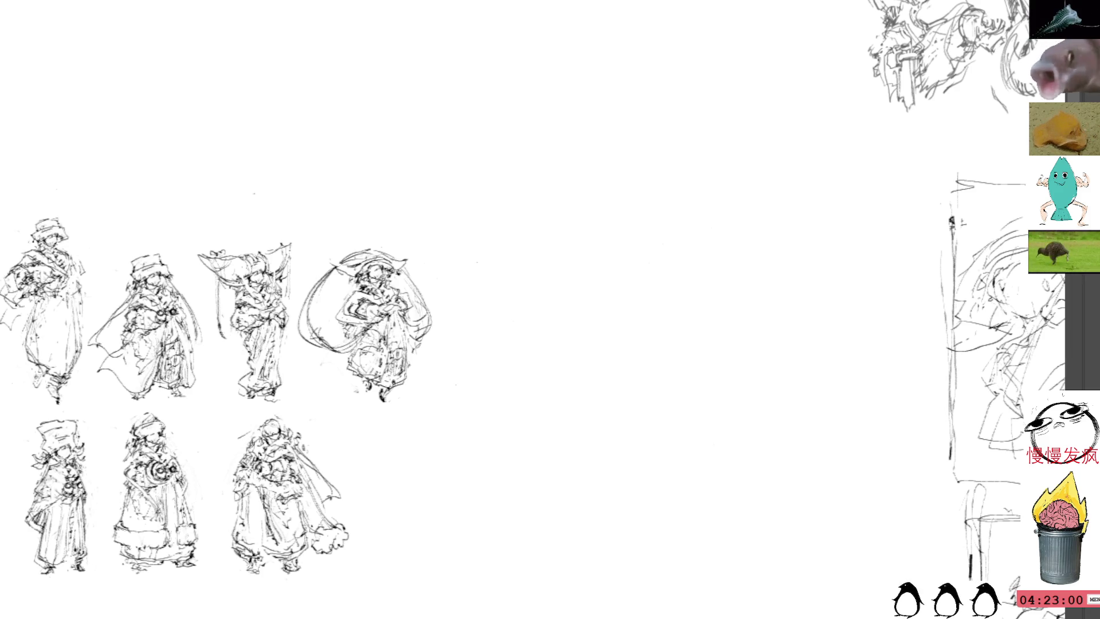
Lasso all the panel thumbnails and drag them right, clear of the figure sketches
left_click(719, 268)
scroll(848, 305, "up", 5)
mouse_move(946, 256)
left_mouse_down()
mouse_move(734, 287)
mouse_move(812, 351)
left_mouse_up()
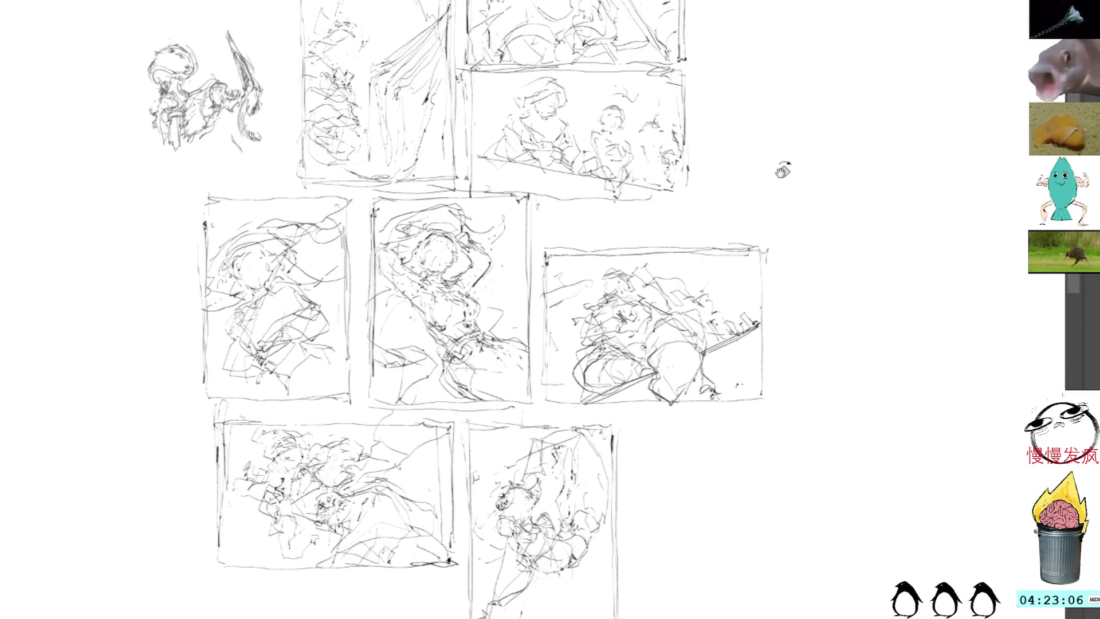
mouse_move(774, 182)
left_mouse_down()
mouse_move(739, 0)
mouse_move(401, 0)
mouse_move(194, 618)
mouse_move(983, 267)
left_mouse_up()
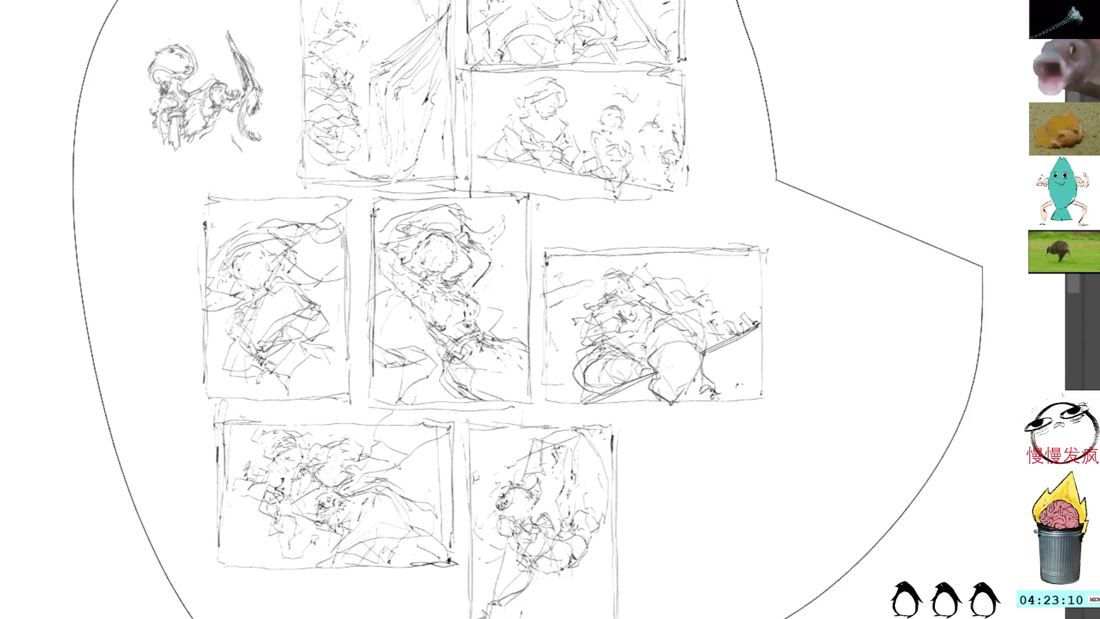
key("ctrl+t")
mouse_move(921, 296)
left_mouse_down()
mouse_move(835, 332)
mouse_move(594, 344)
mouse_move(800, 301)
mouse_move(866, 365)
left_mouse_up()
mouse_move(724, 349)
left_mouse_down()
mouse_move(955, 355)
mouse_move(921, 349)
left_mouse_up()
key("Return")
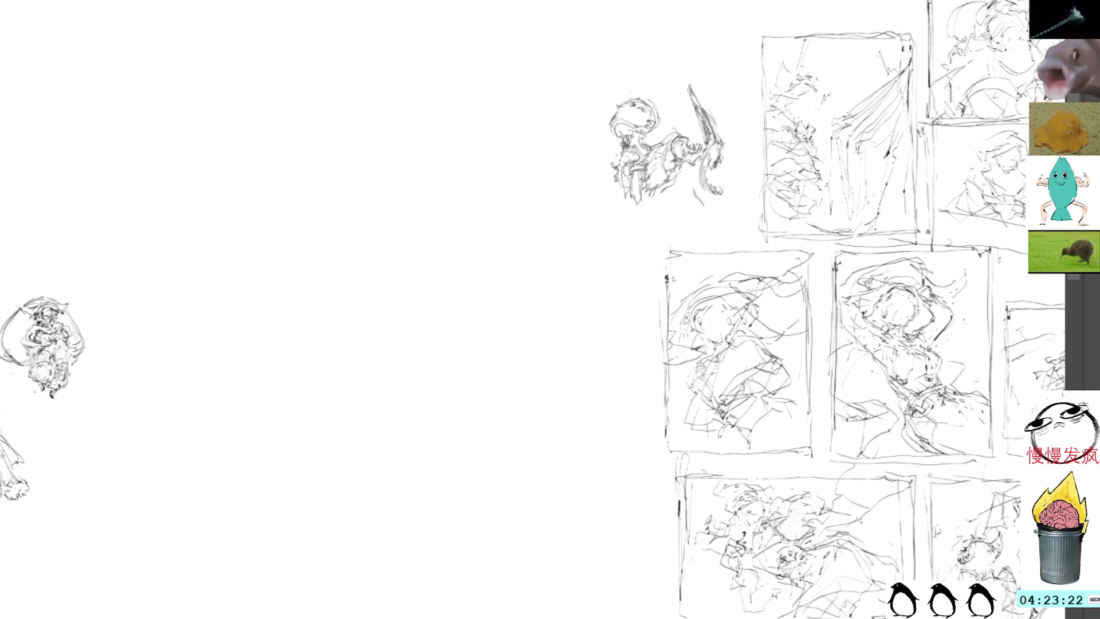
scroll(248, 54, "down", 2)
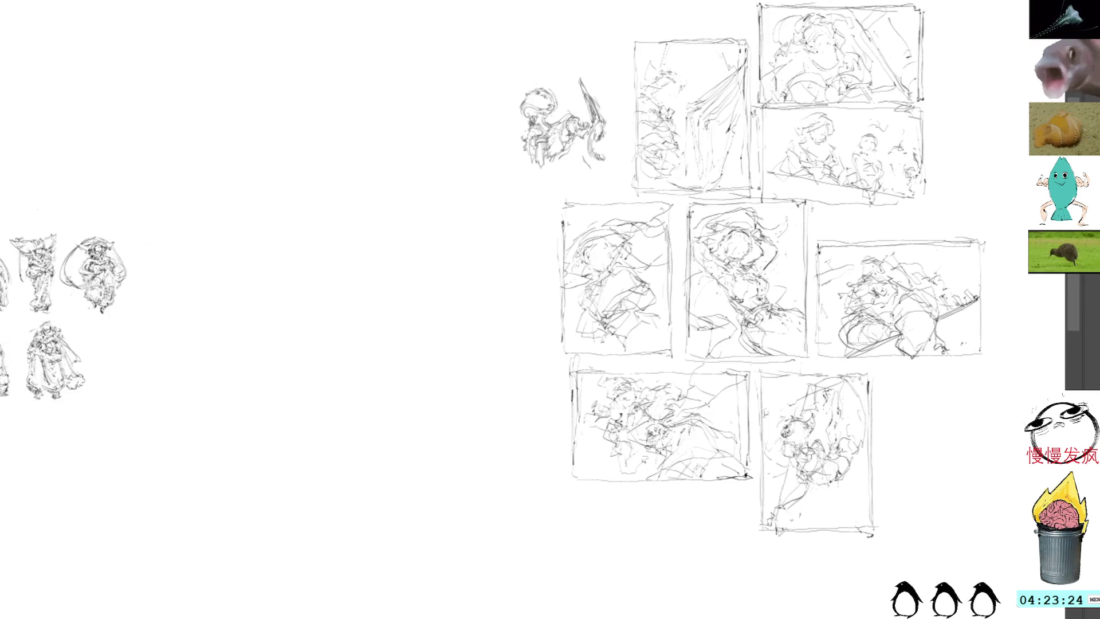
scroll(243, 113, "up", 2)
mouse_move(287, 393)
left_mouse_down()
mouse_move(465, 330)
mouse_move(663, 236)
left_mouse_up()
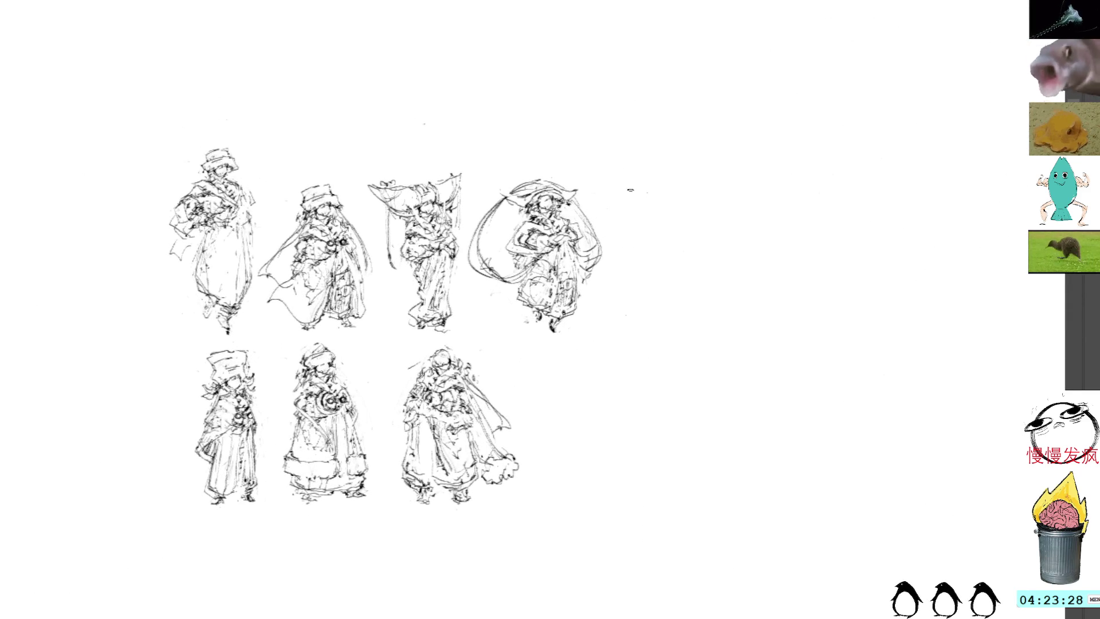
Move the fourth top-row figure up above the first row
mouse_move(523, 164)
left_mouse_down()
mouse_move(485, 182)
mouse_move(471, 285)
mouse_move(630, 224)
mouse_move(607, 217)
left_mouse_up()
left_click_drag(586, 270, 318, 122)
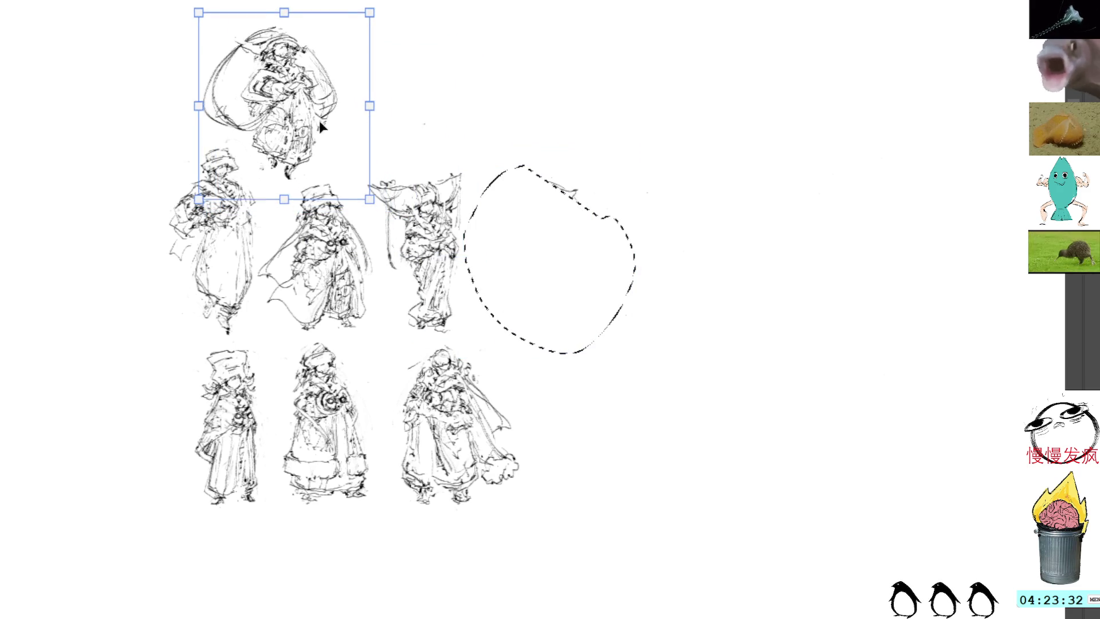
key("Return")
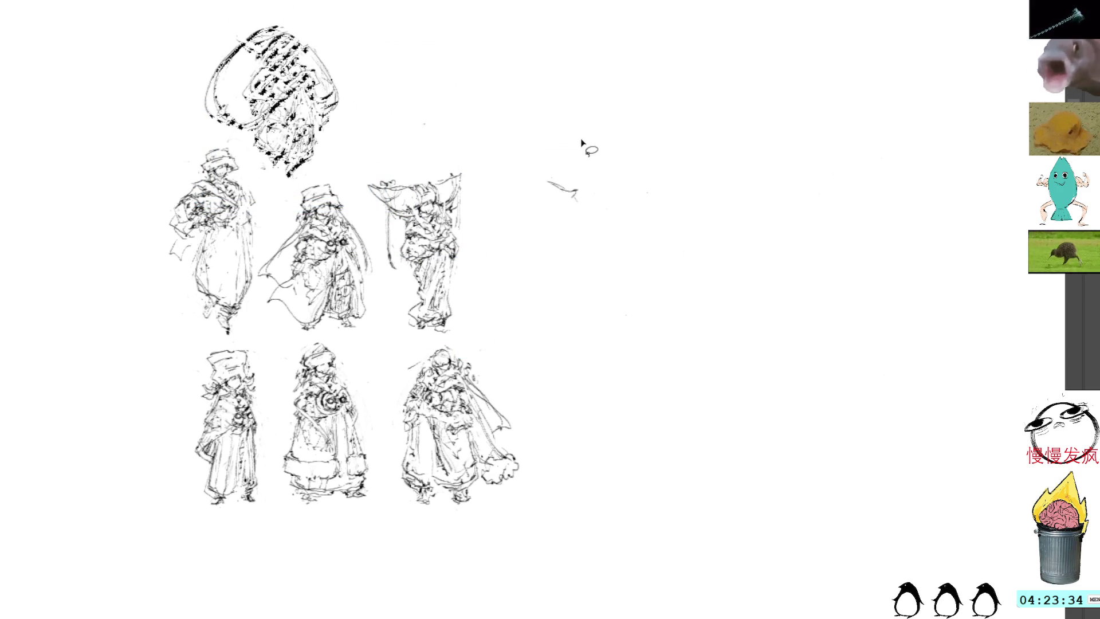
Clear the leftover scribbles and touch up the top figure's hat
left_click_drag(577, 154, 576, 153)
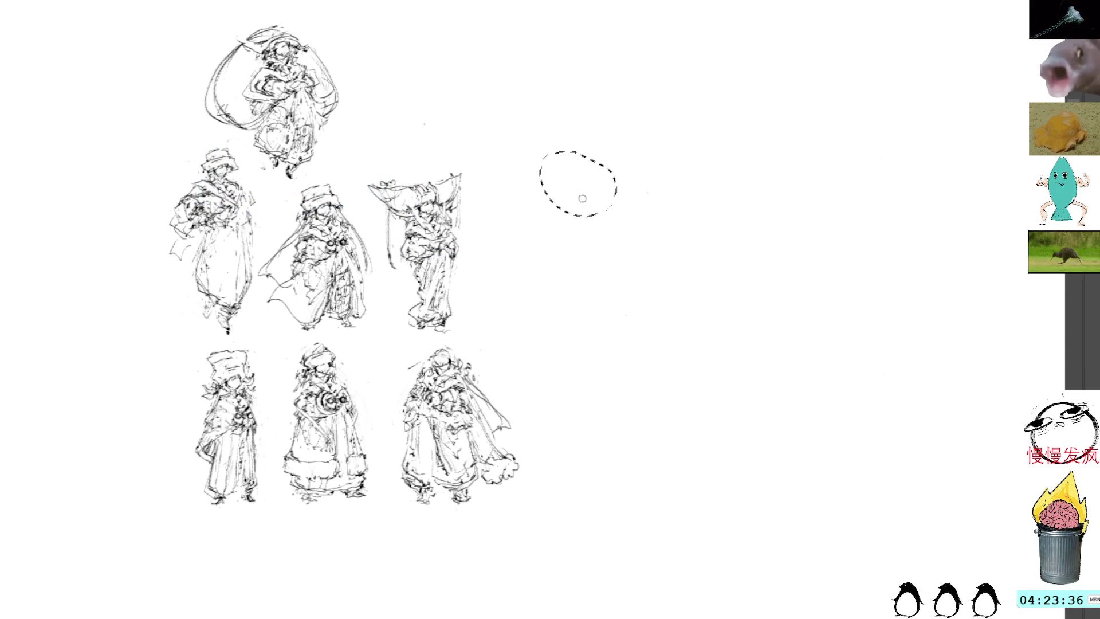
left_click(609, 139)
left_click_drag(305, 46, 313, 41)
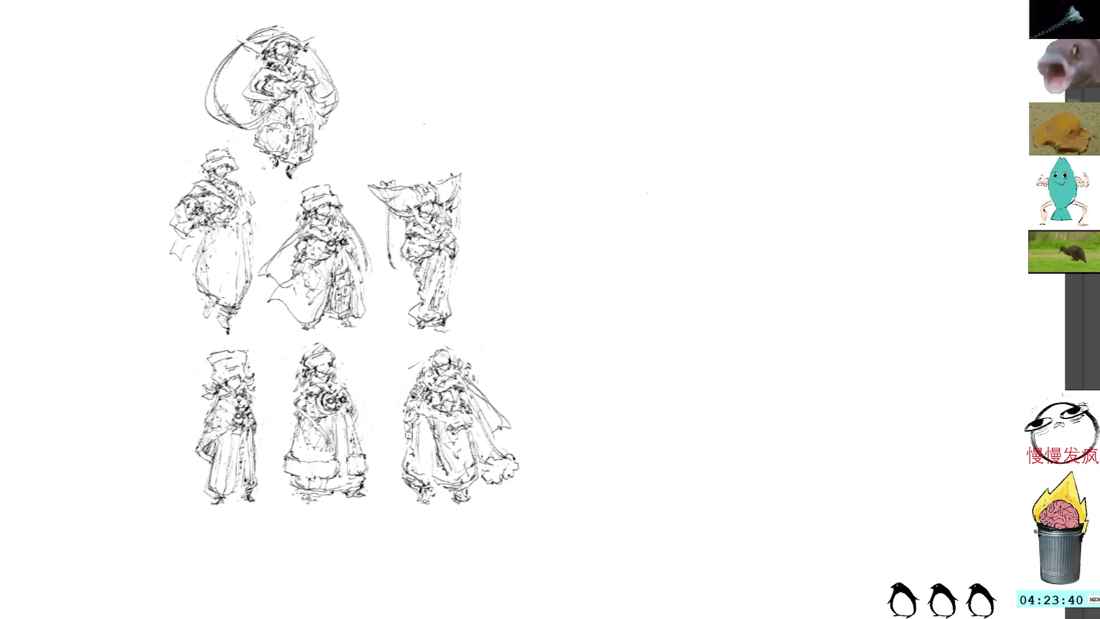
mouse_move(749, 184)
left_mouse_down()
mouse_move(781, 147)
mouse_move(660, 69)
left_mouse_up()
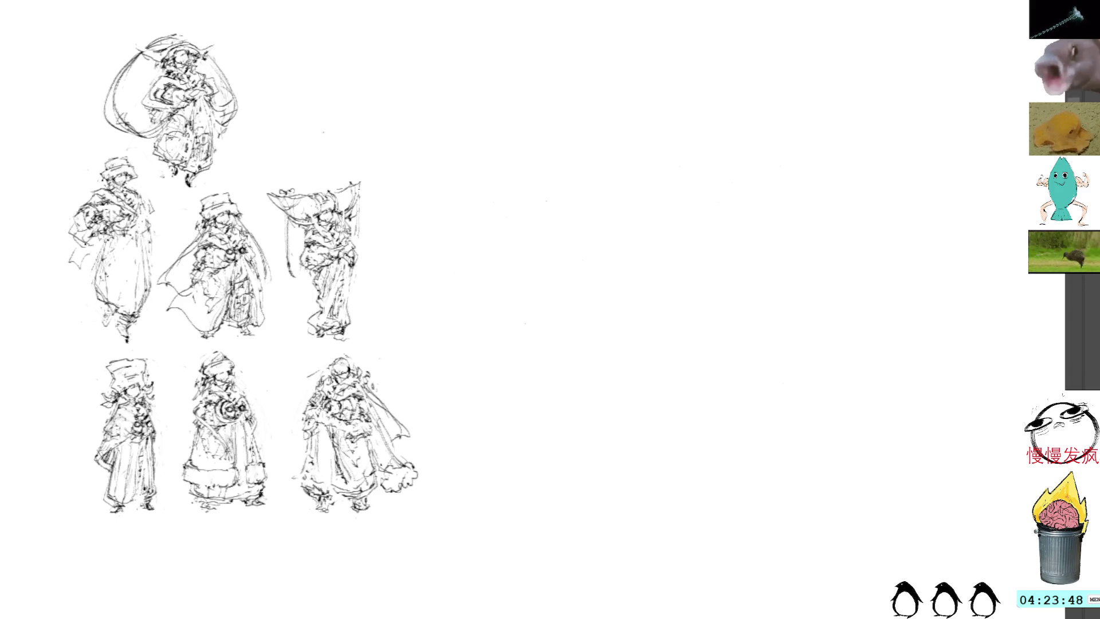
left_click_drag(692, 181, 658, 165)
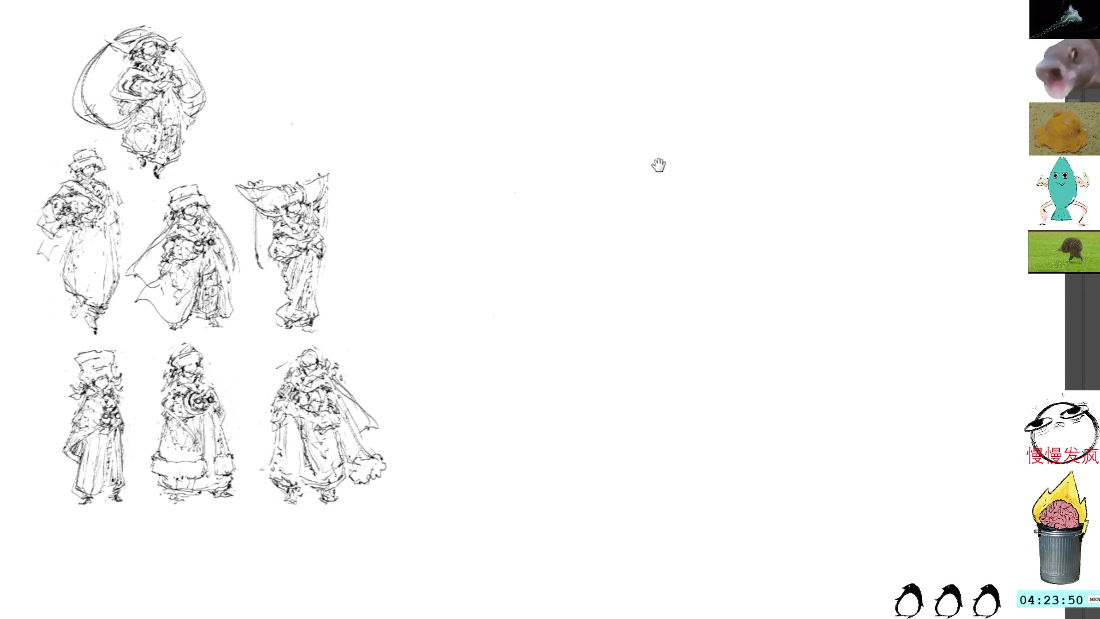
Paste a copy of a caped figure into the empty space on the right
key("ctrl+v")
left_click_drag(510, 180, 706, 145)
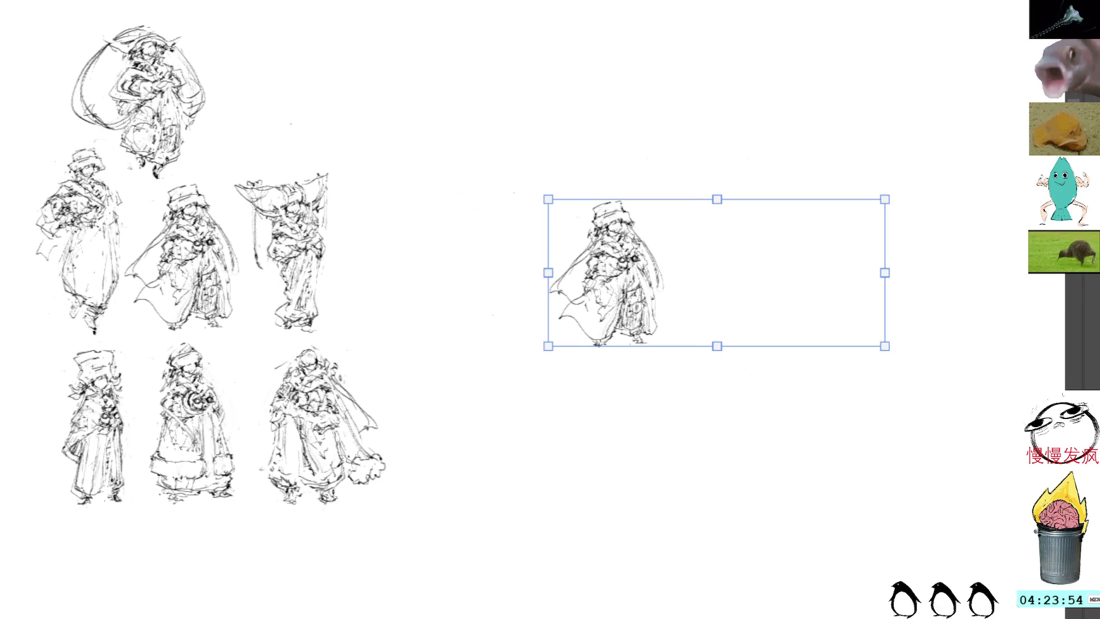
key("Return")
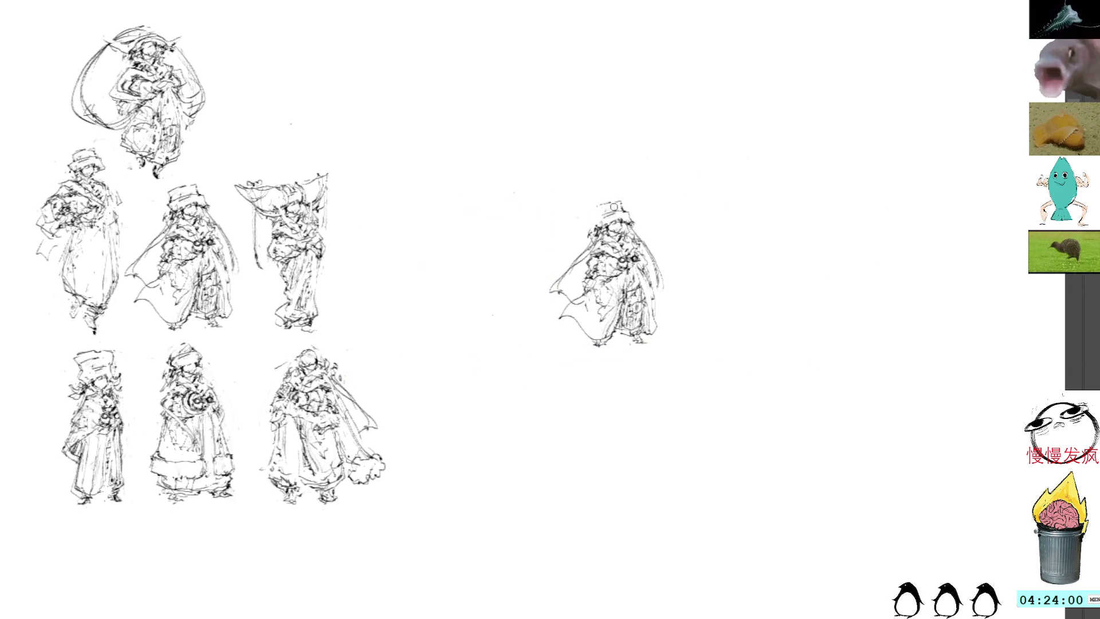
Sketch a pointed witch hat on the copy and select its loose lower-left strokes
mouse_move(606, 229)
left_mouse_down()
mouse_move(608, 212)
mouse_move(628, 212)
mouse_move(618, 209)
left_mouse_up()
left_click_drag(611, 214, 629, 209)
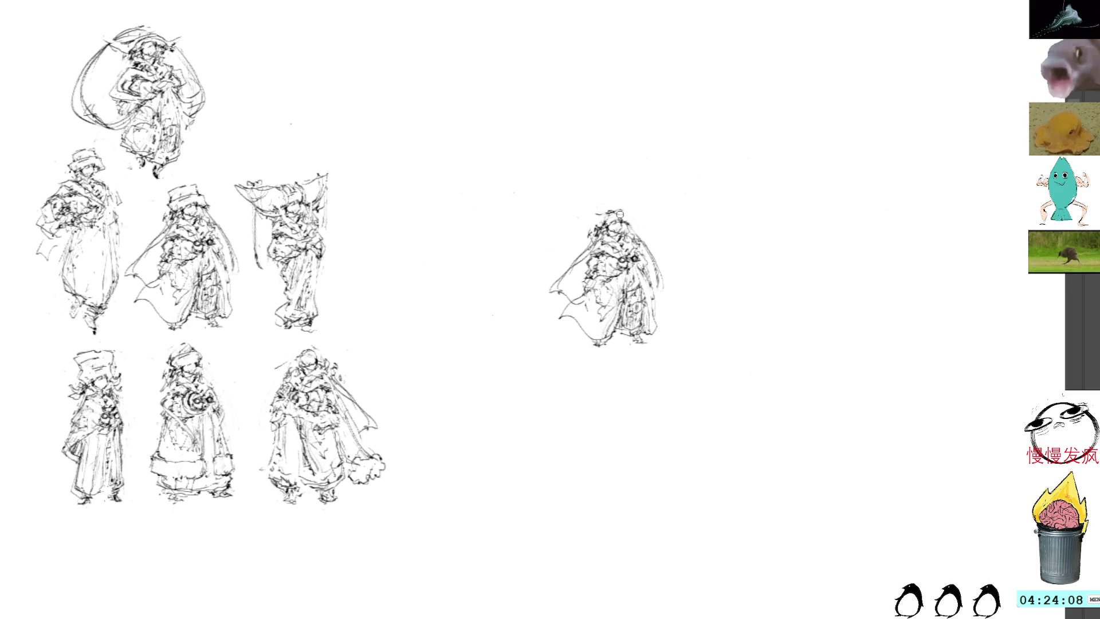
left_click_drag(593, 211, 604, 209)
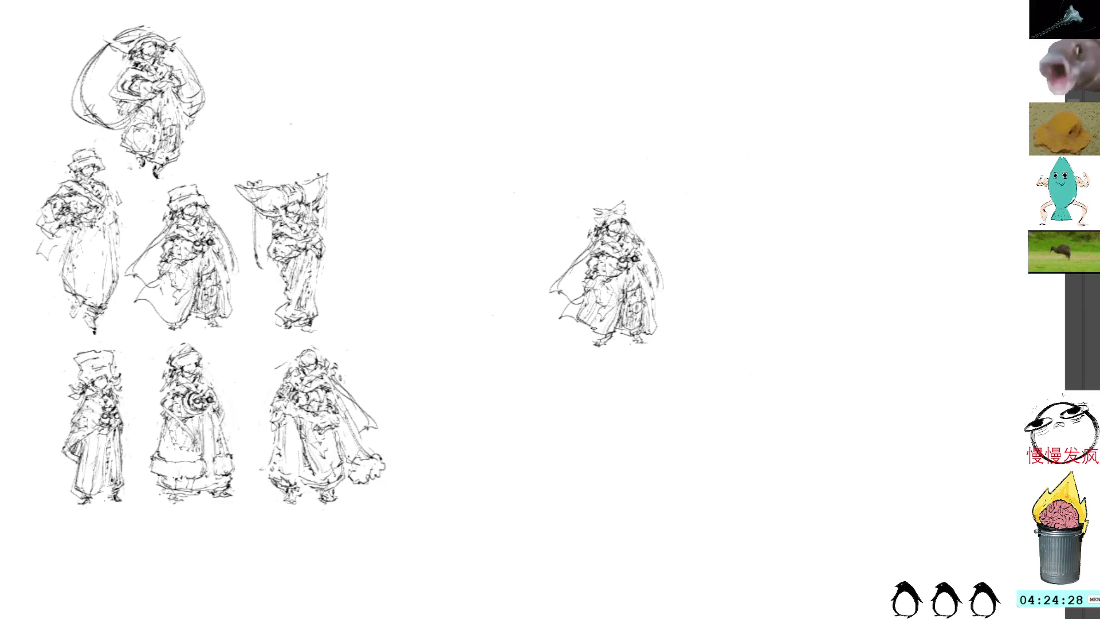
left_click_drag(607, 327, 597, 306)
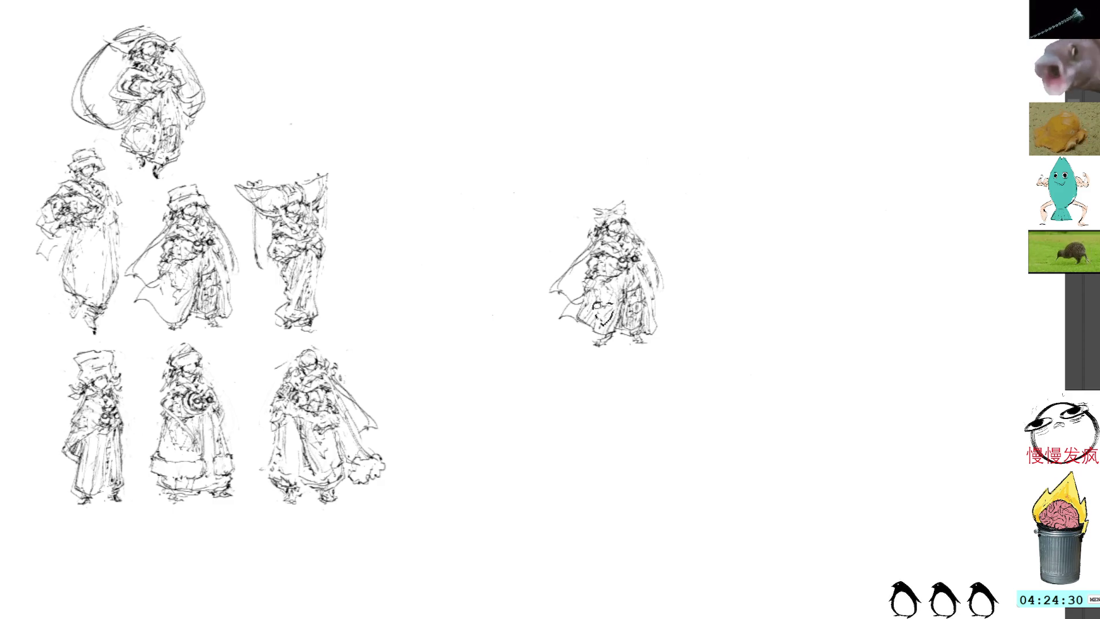
key("ctrl+z")
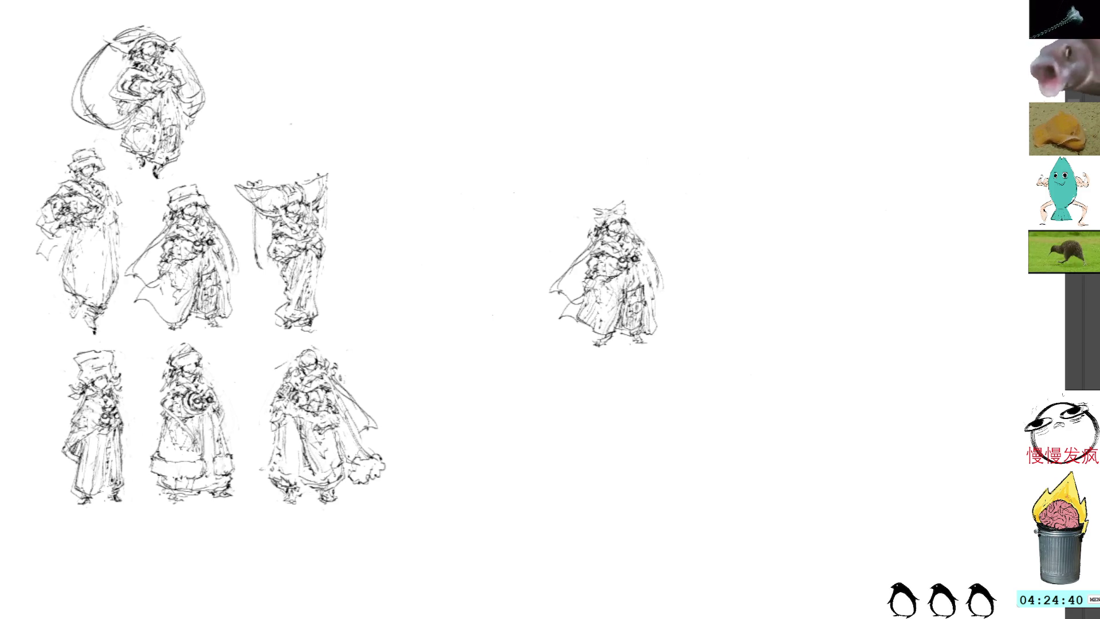
mouse_move(578, 333)
left_mouse_down()
mouse_move(599, 304)
mouse_move(584, 283)
mouse_move(553, 309)
mouse_move(581, 330)
mouse_move(584, 301)
left_mouse_up()
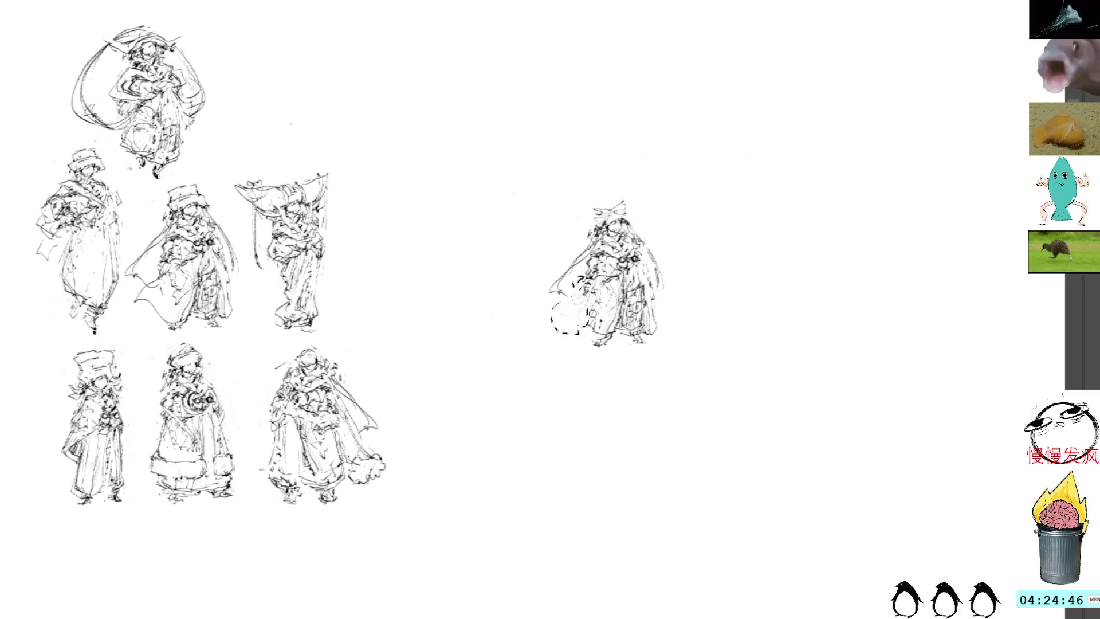
Delete the selected stray strokes and redraw the right cape edge and robe line
key("Delete")
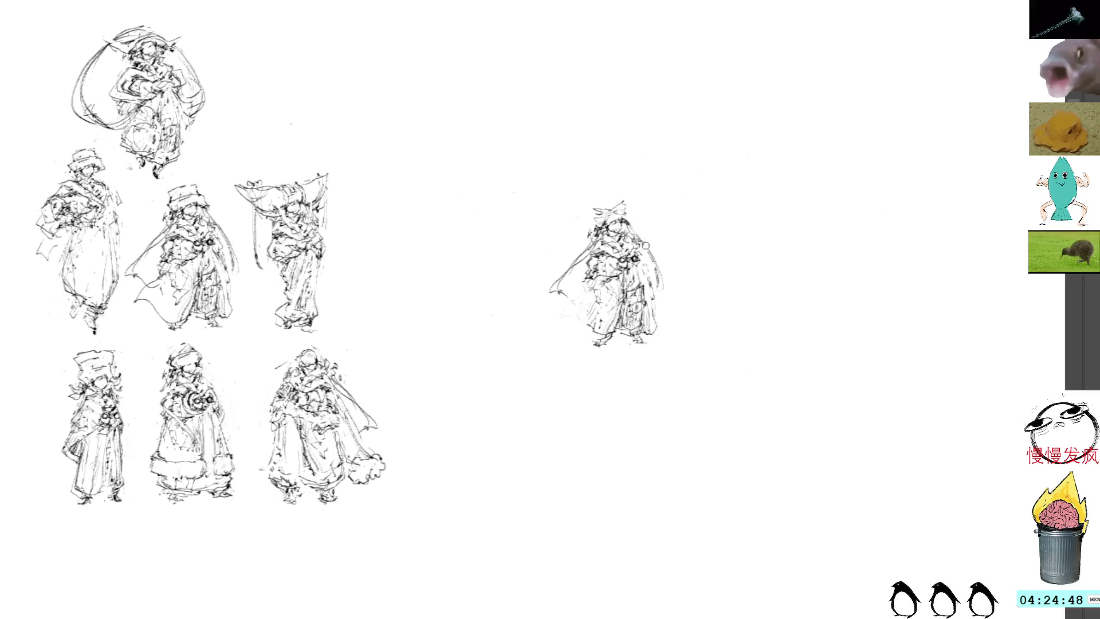
left_click_drag(642, 240, 669, 282)
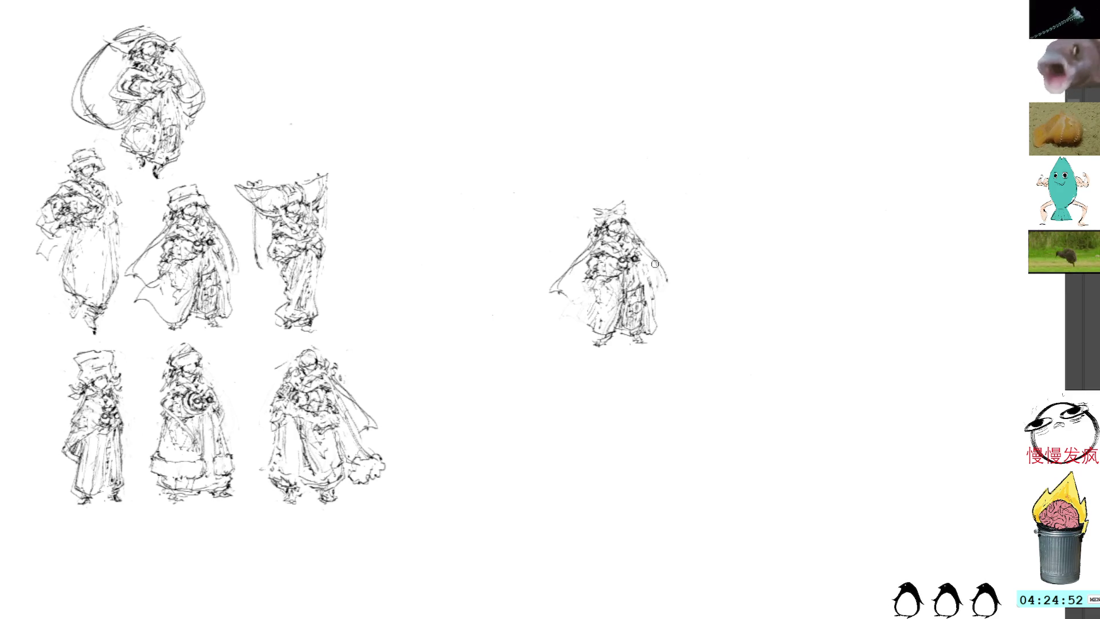
left_click_drag(641, 256, 657, 310)
key("ctrl+z")
key("ctrl+z")
key("ctrl+z")
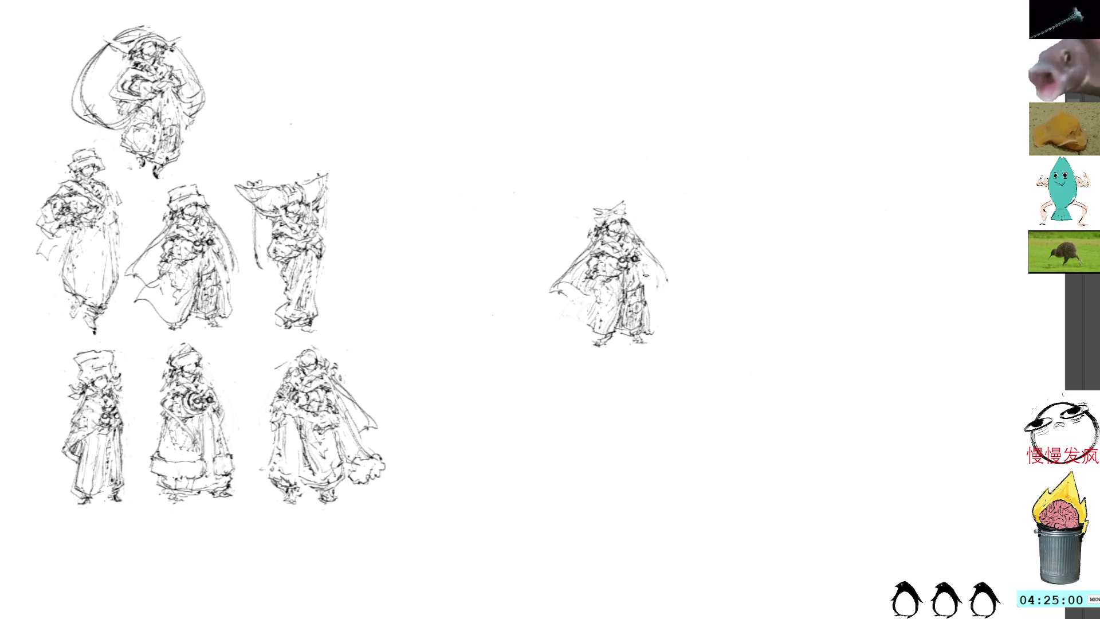
left_click_drag(656, 284, 670, 271)
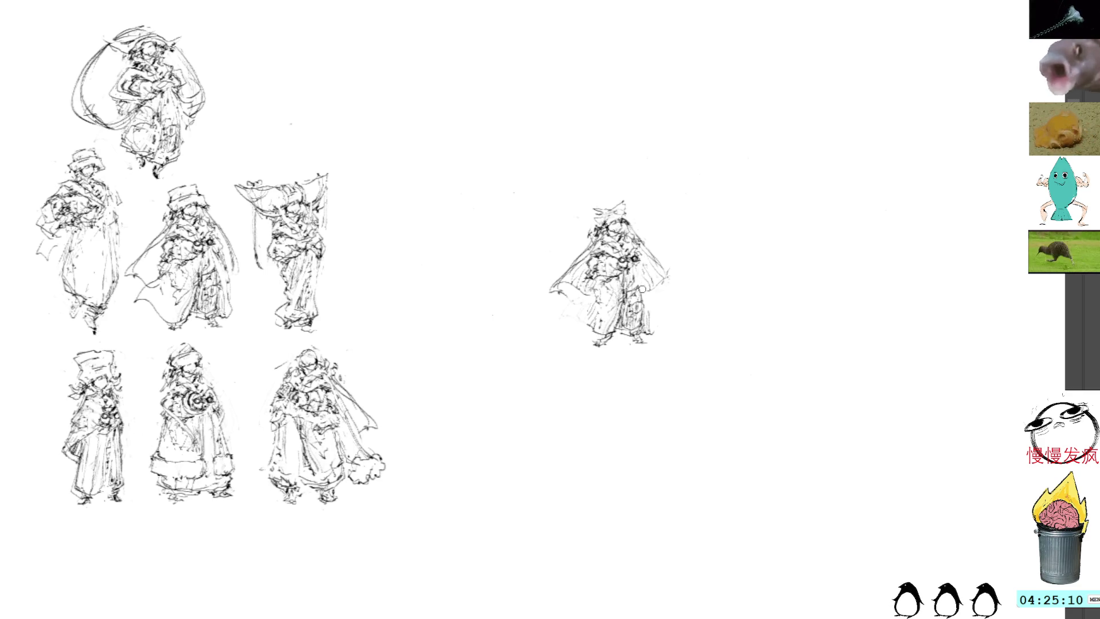
left_click_drag(639, 265, 645, 334)
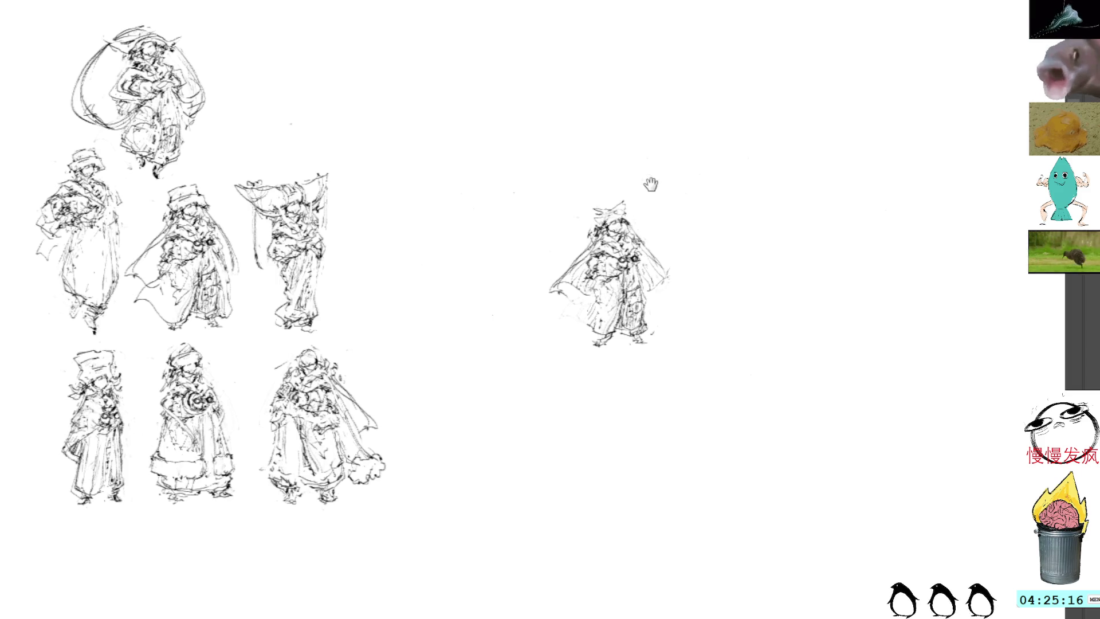
Refine the hat, face and chest, and extend the cape to the left
left_click_drag(645, 199, 621, 227)
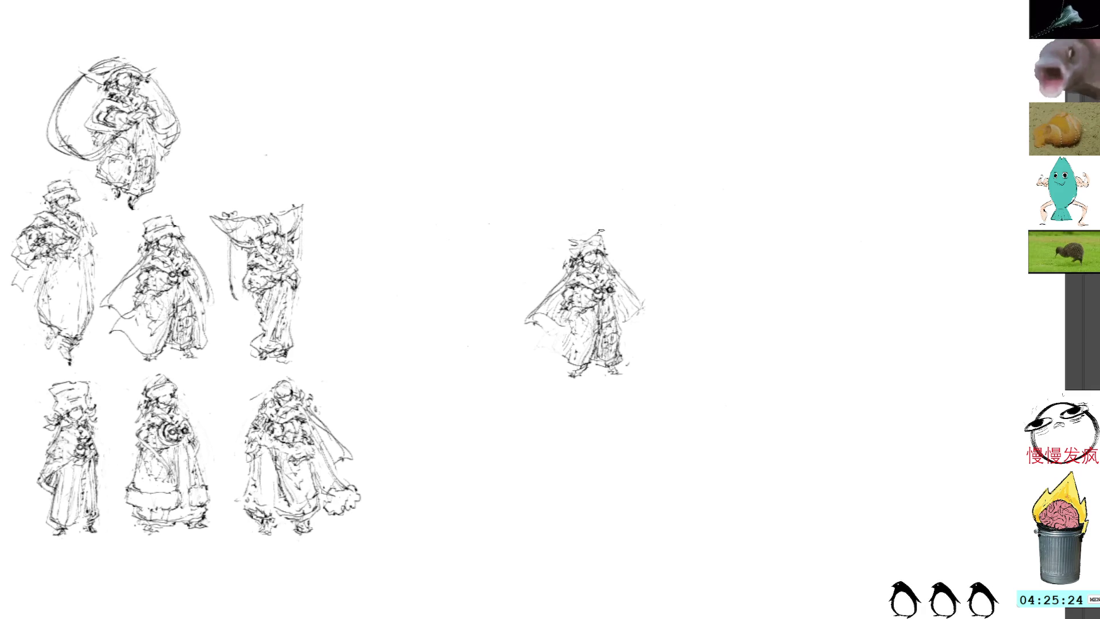
mouse_move(585, 240)
left_mouse_down()
mouse_move(558, 245)
mouse_move(567, 273)
left_mouse_up()
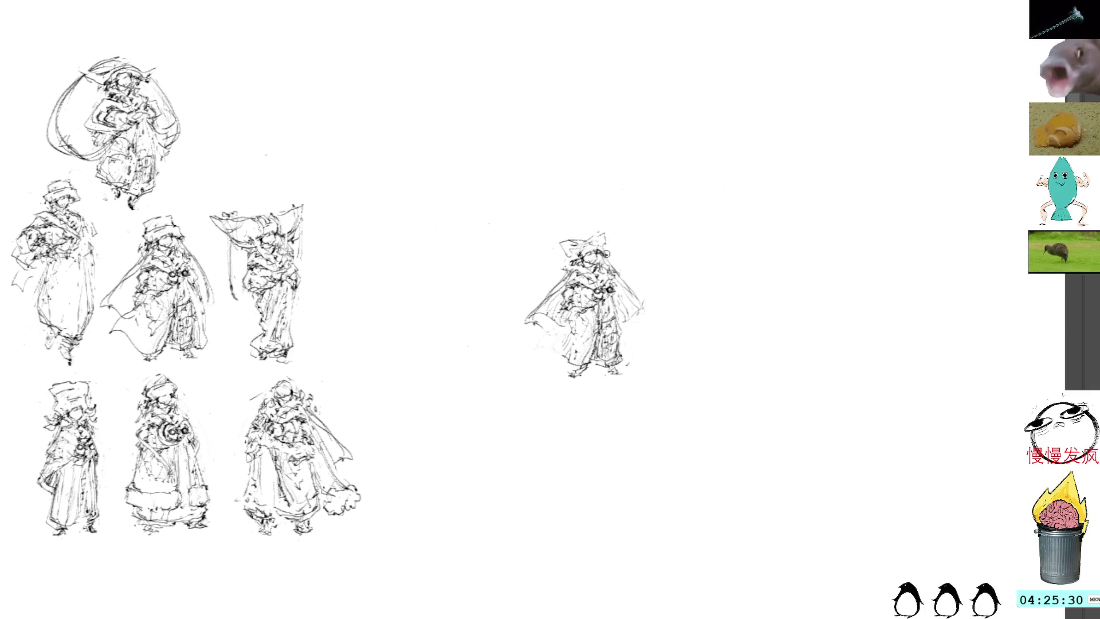
mouse_move(606, 255)
left_mouse_down()
mouse_move(601, 279)
mouse_move(585, 274)
left_mouse_up()
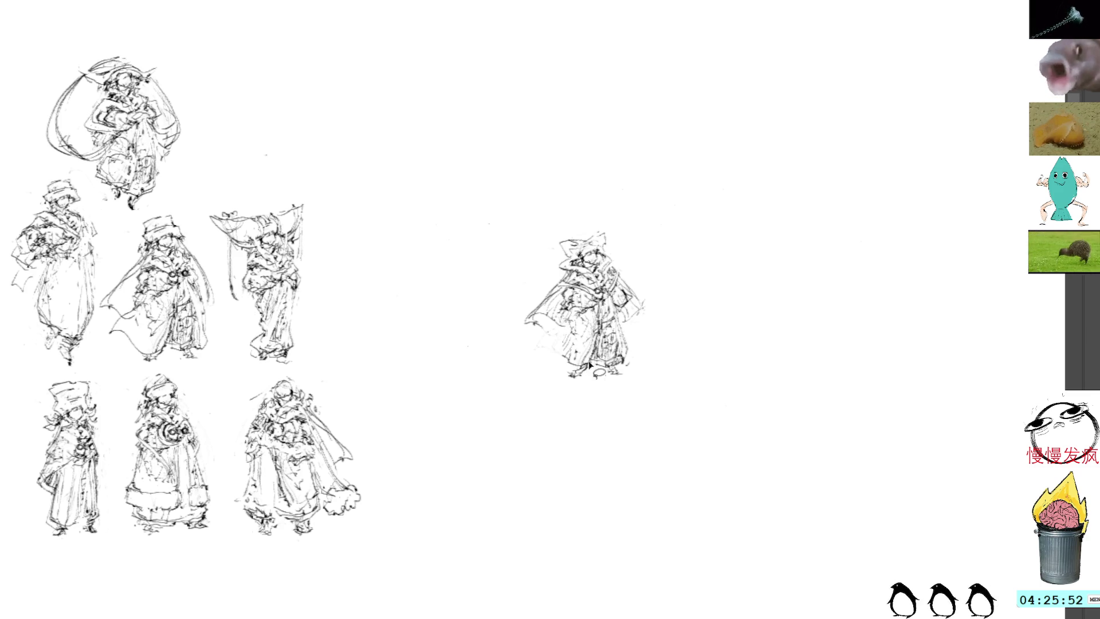
left_click_drag(579, 370, 572, 382)
key("ctrl+z")
key("ctrl+z")
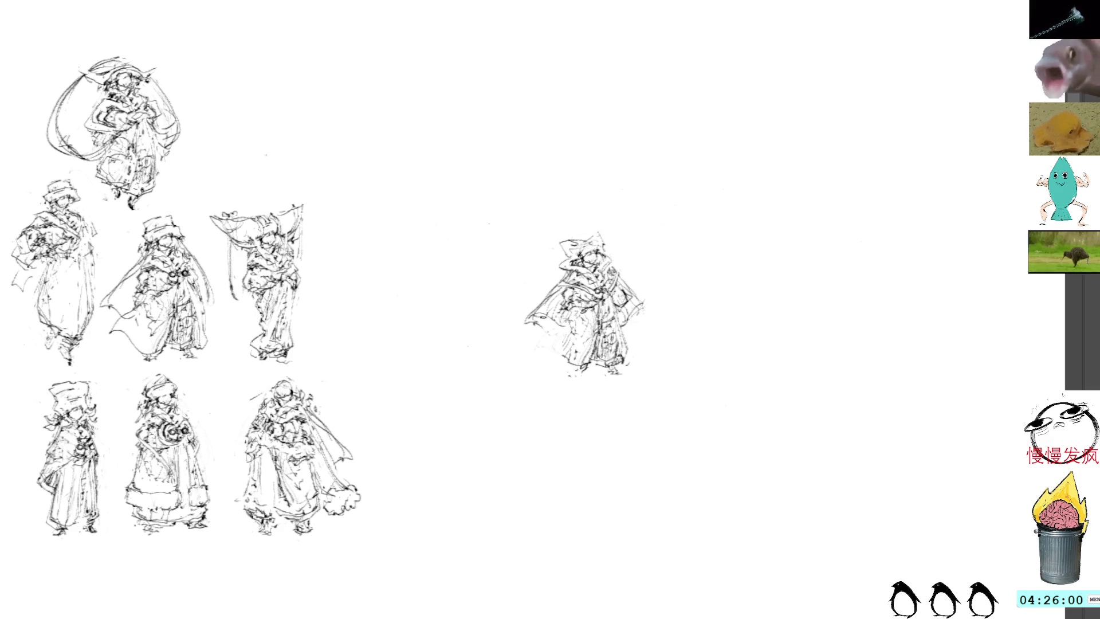
left_click_drag(539, 320, 514, 323)
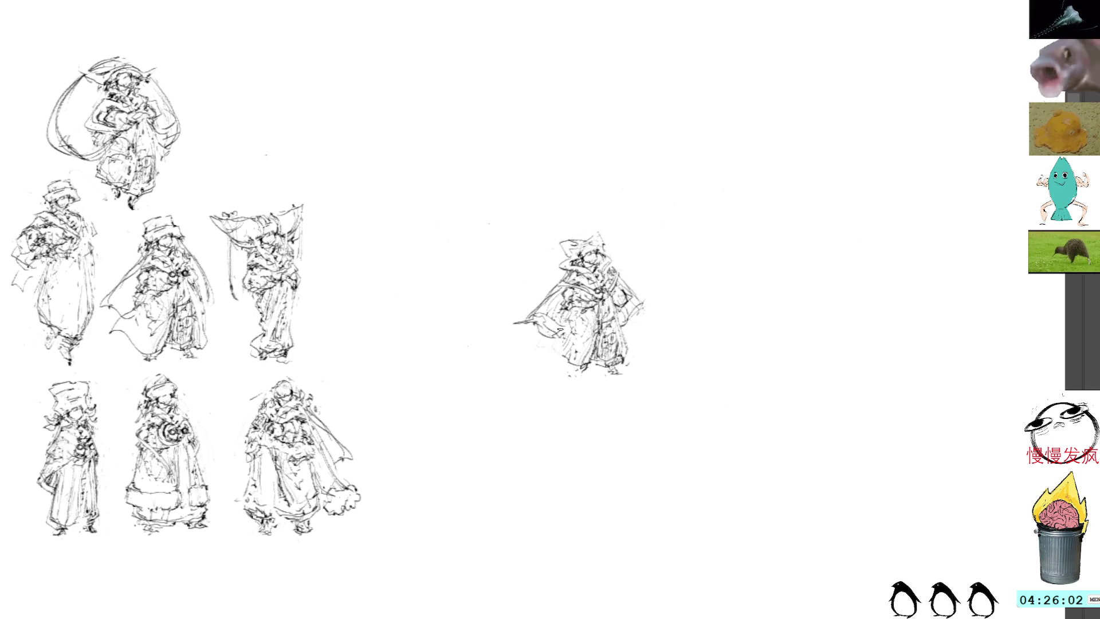
left_click_drag(581, 353, 589, 310)
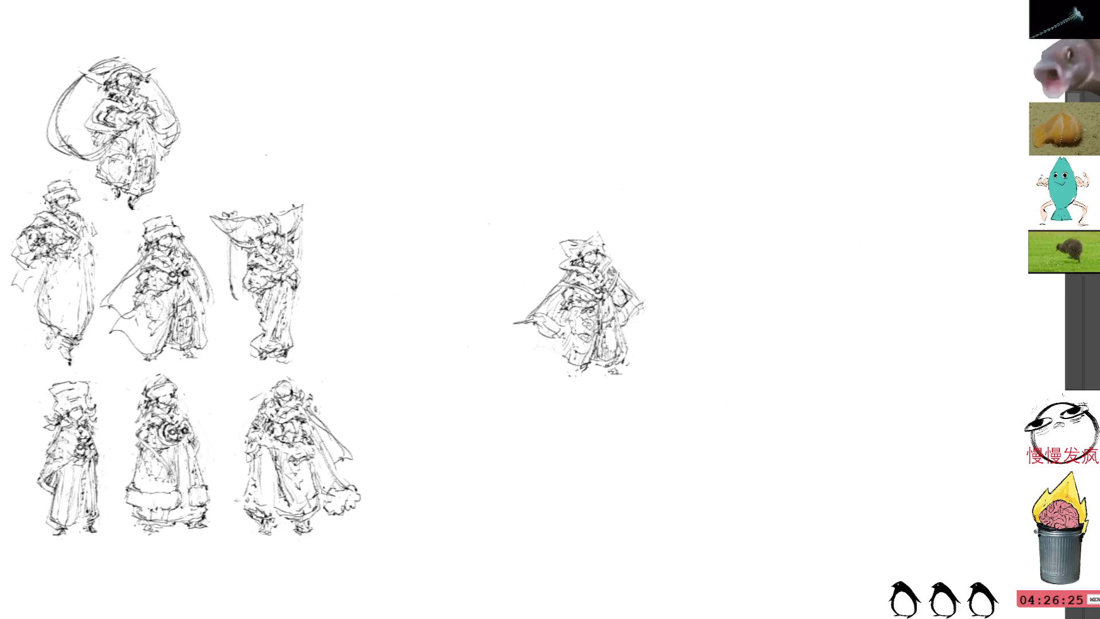
Lasso the whole central robed figure sketch
mouse_move(605, 230)
left_mouse_down()
mouse_move(595, 224)
mouse_move(631, 398)
mouse_move(638, 336)
left_mouse_up()
Move the sketch into the grid's empty top slot, then start a new figure's pointed hat
key("ctrl+t")
mouse_move(543, 297)
left_mouse_down()
mouse_move(379, 188)
mouse_move(308, 279)
mouse_move(212, 117)
mouse_move(208, 127)
left_mouse_up()
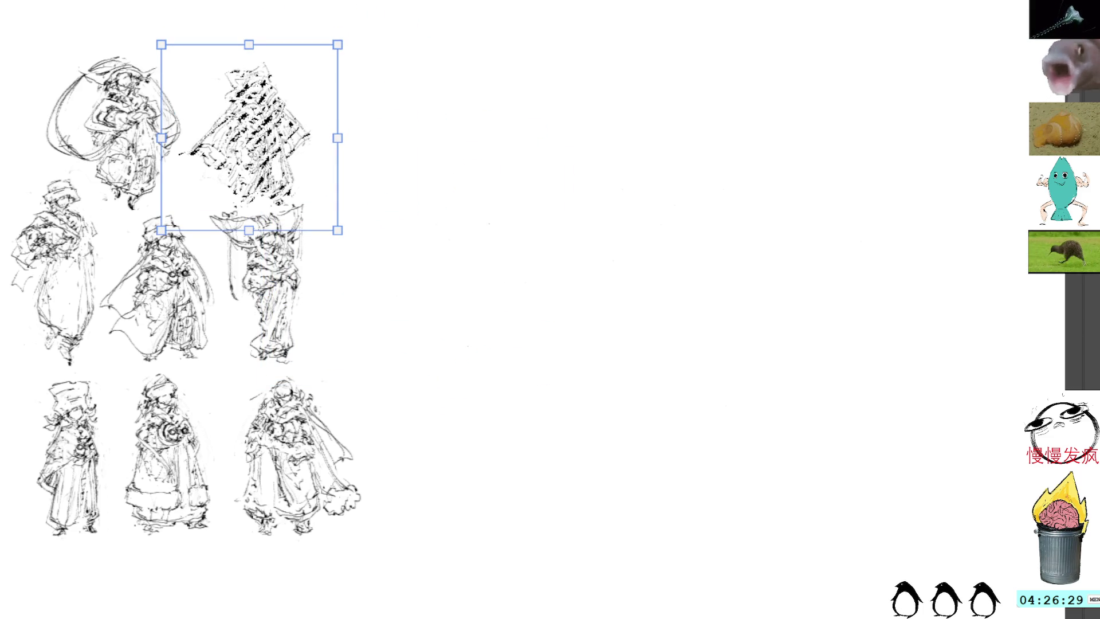
key("Return")
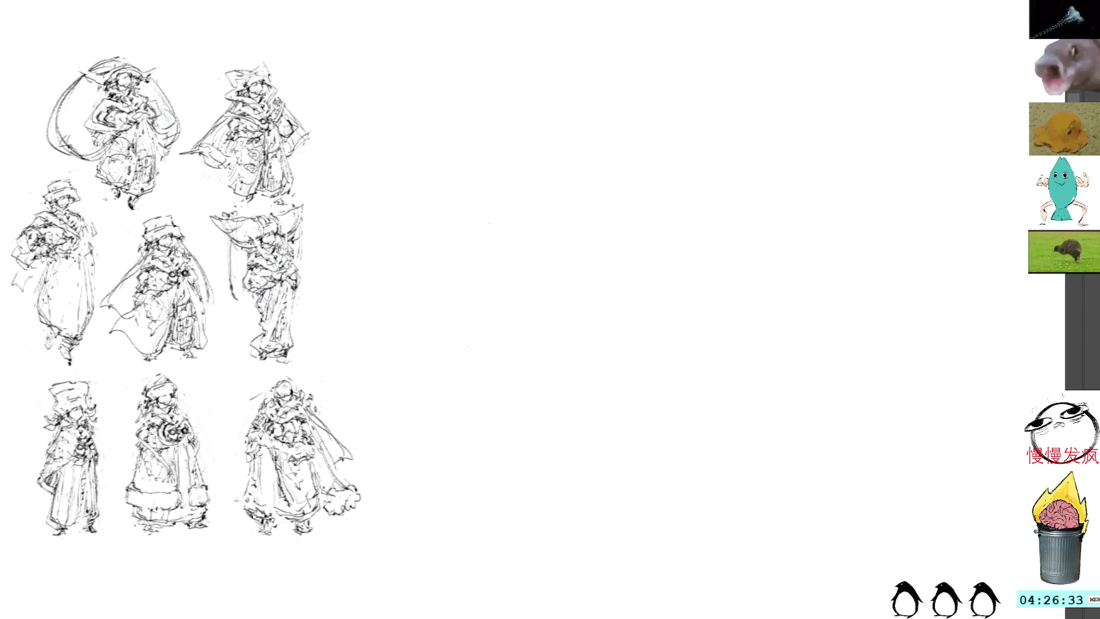
mouse_move(600, 234)
left_mouse_down()
mouse_move(634, 233)
mouse_move(622, 258)
mouse_move(637, 247)
mouse_move(621, 383)
left_mouse_up()
Rough out the new figure's legs, sleeve, hand line, body and left contour
left_click_drag(632, 303, 618, 348)
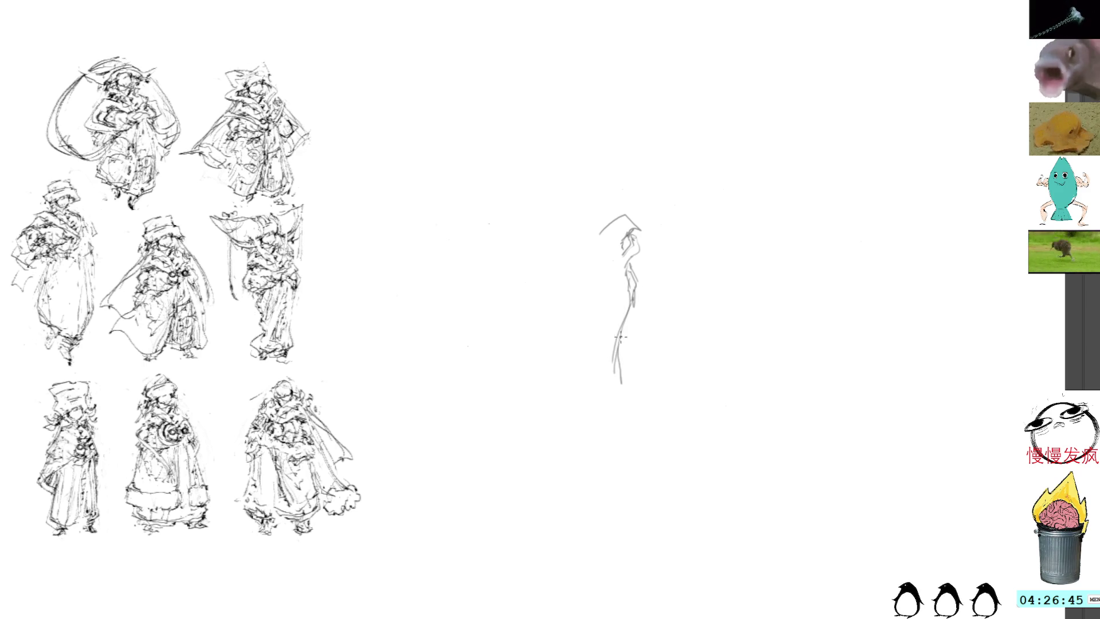
mouse_move(636, 247)
left_mouse_down()
mouse_move(657, 280)
mouse_move(637, 292)
mouse_move(679, 256)
mouse_move(646, 259)
mouse_move(670, 235)
mouse_move(677, 253)
mouse_move(659, 255)
mouse_move(660, 239)
mouse_move(641, 236)
left_mouse_up()
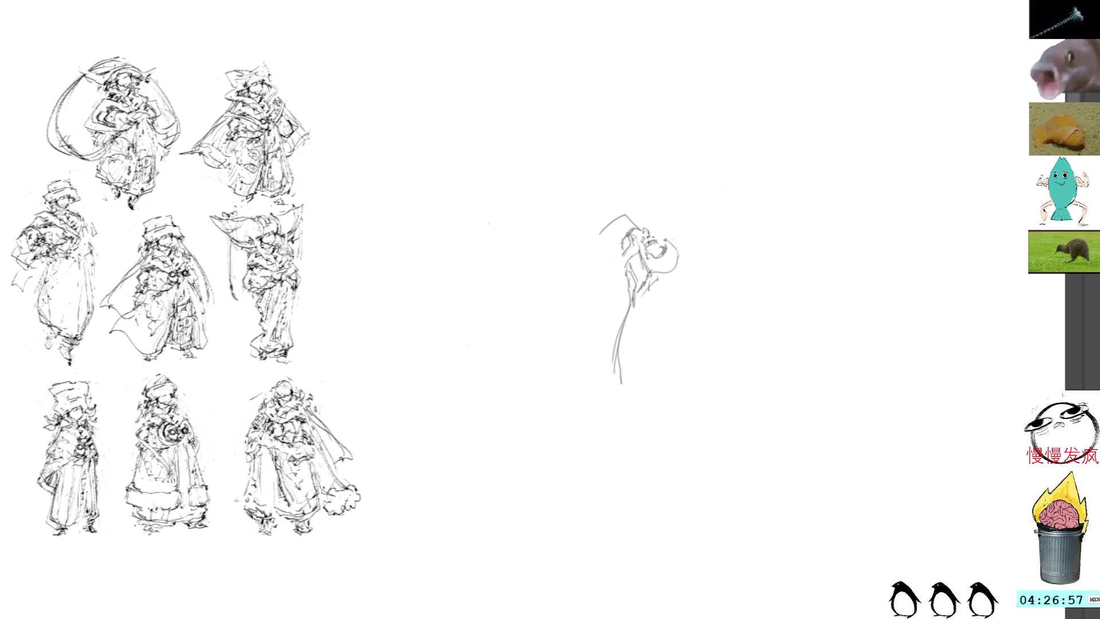
mouse_move(641, 298)
left_mouse_down()
mouse_move(686, 274)
mouse_move(673, 269)
mouse_move(687, 258)
left_mouse_up()
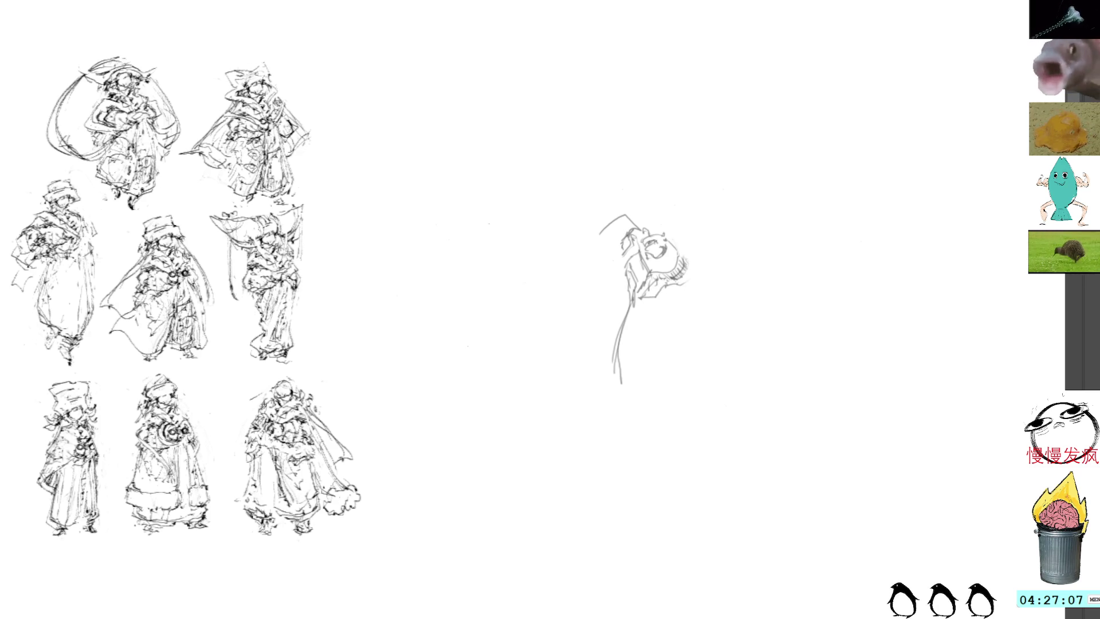
mouse_move(646, 304)
left_mouse_down()
mouse_move(624, 318)
mouse_move(627, 397)
left_mouse_up()
left_click_drag(614, 253, 591, 331)
mouse_move(602, 292)
left_mouse_down()
mouse_move(587, 340)
mouse_move(623, 394)
left_mouse_up()
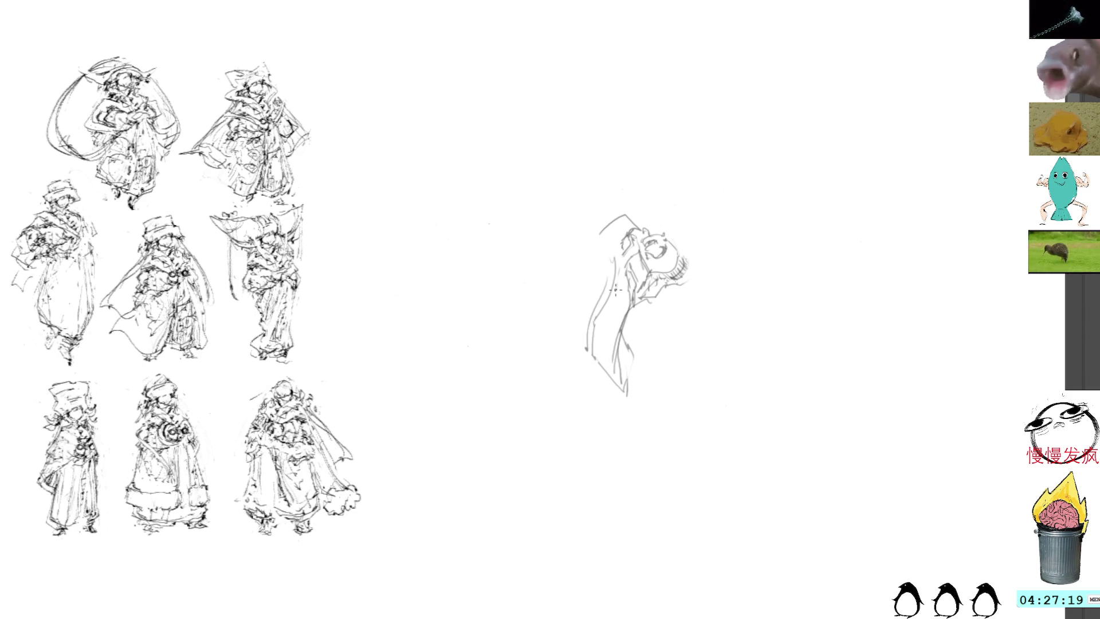
mouse_move(598, 325)
left_mouse_down()
mouse_move(595, 364)
mouse_move(630, 384)
mouse_move(619, 389)
mouse_move(635, 312)
mouse_move(636, 331)
left_mouse_up()
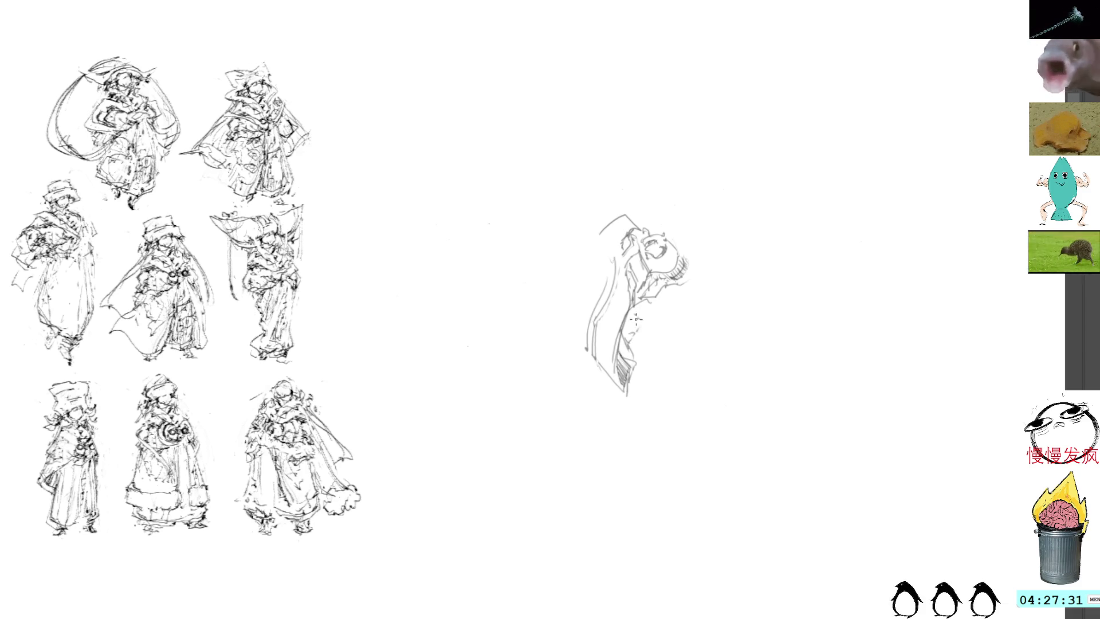
Lasso the new sketch and rotate it to lean almost sideways
mouse_move(685, 214)
left_mouse_down()
mouse_move(668, 437)
mouse_move(723, 221)
left_mouse_up()
key("ctrl+t")
left_click_drag(788, 132, 826, 303)
left_click_drag(729, 248, 698, 270)
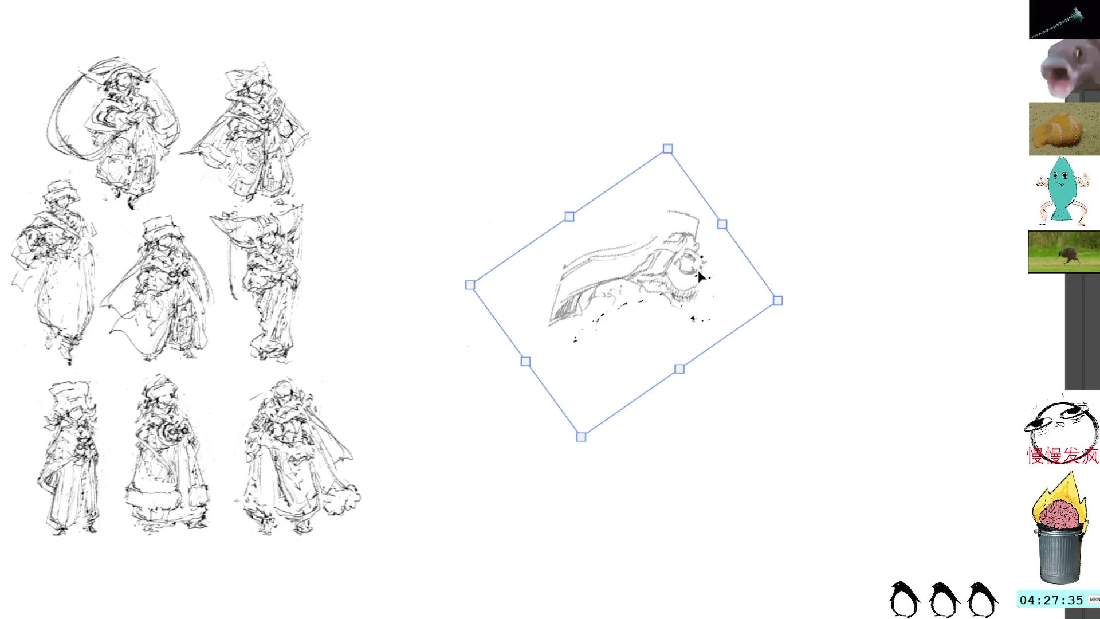
key("Return")
Commit the rotation, then brush in the lower-body strokes, lower-right marks and arm outline
key("b")
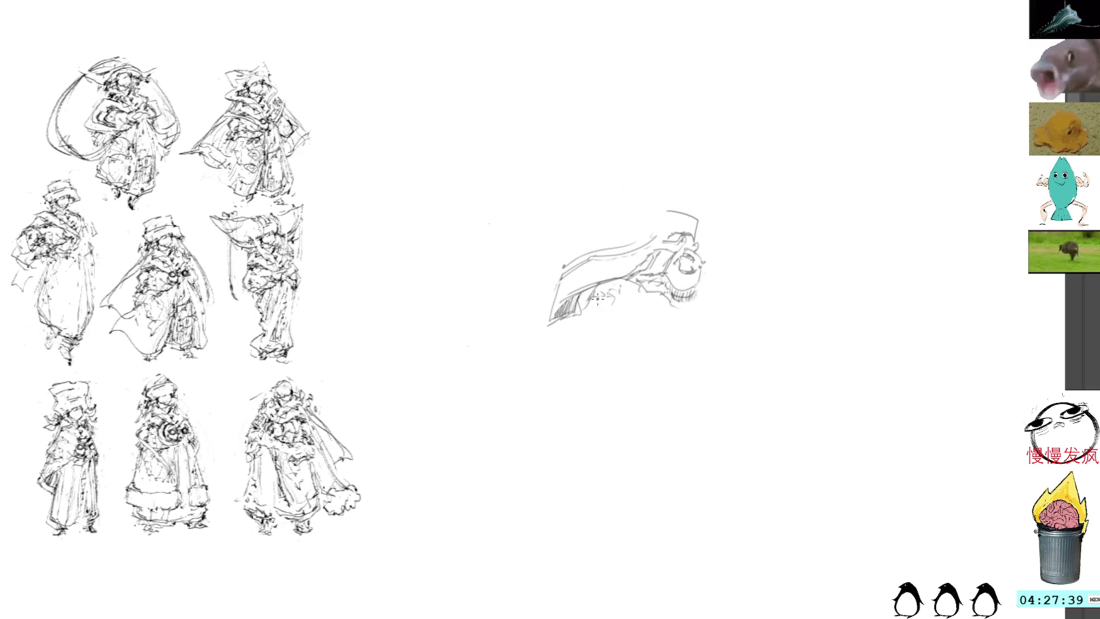
mouse_move(591, 305)
left_mouse_down()
mouse_move(594, 346)
mouse_move(613, 310)
mouse_move(618, 333)
left_mouse_up()
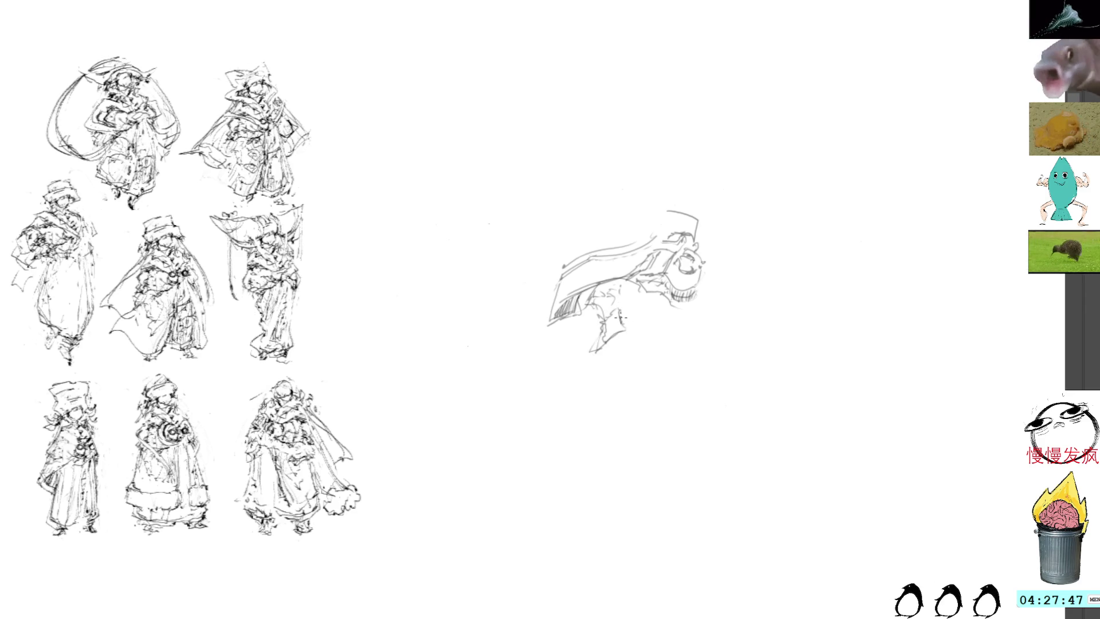
mouse_move(617, 331)
left_mouse_down()
mouse_move(611, 348)
mouse_move(634, 335)
mouse_move(653, 346)
mouse_move(639, 344)
left_mouse_up()
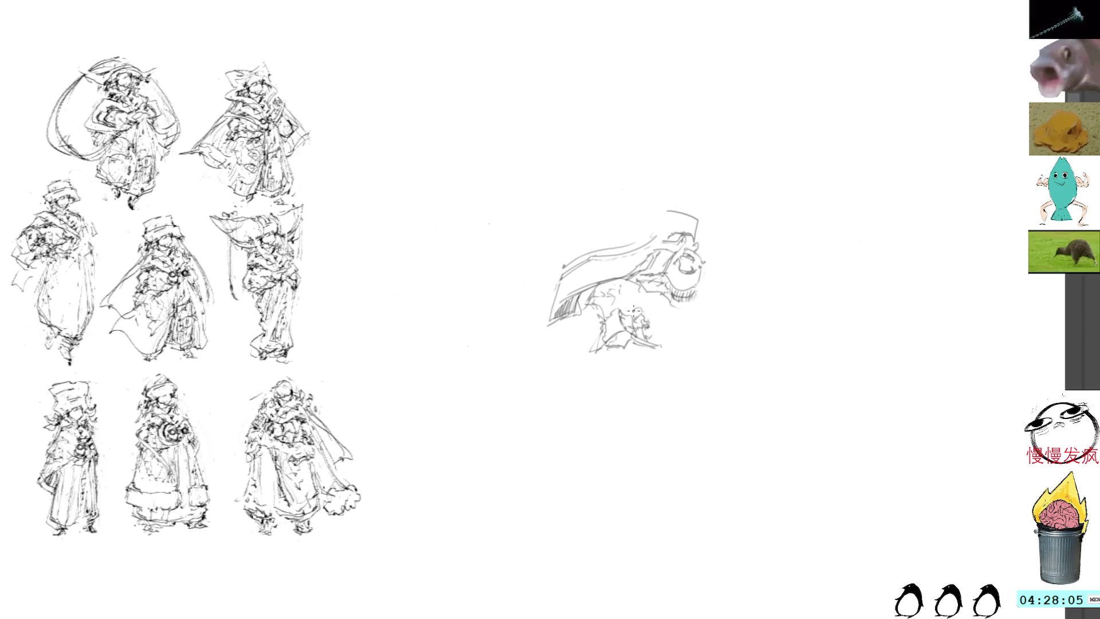
left_click_drag(654, 330, 650, 316)
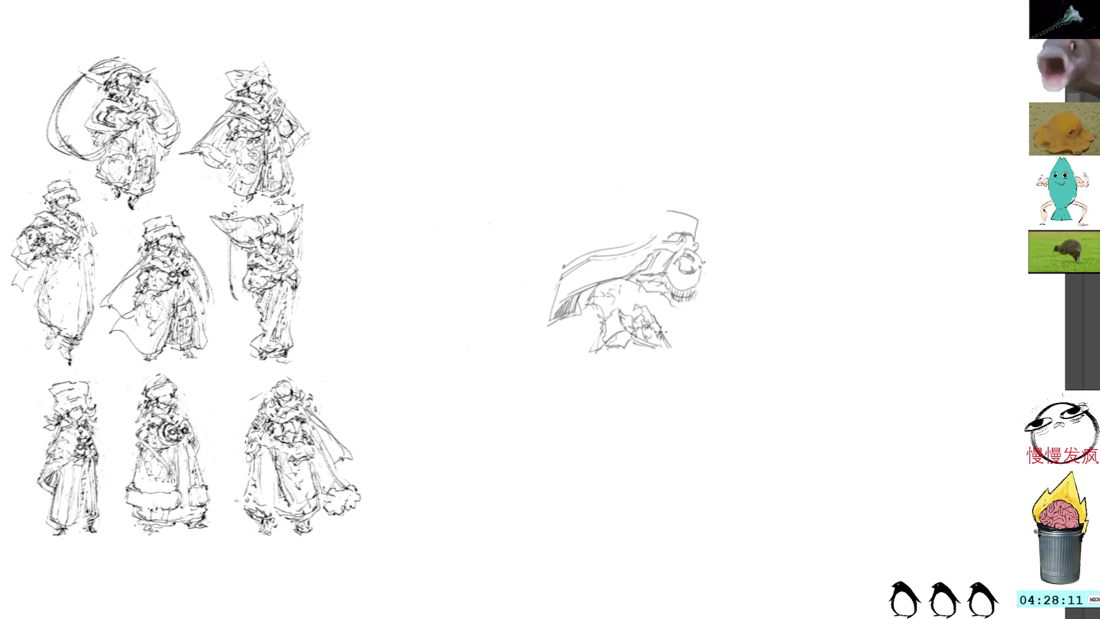
left_click_drag(661, 324, 670, 347)
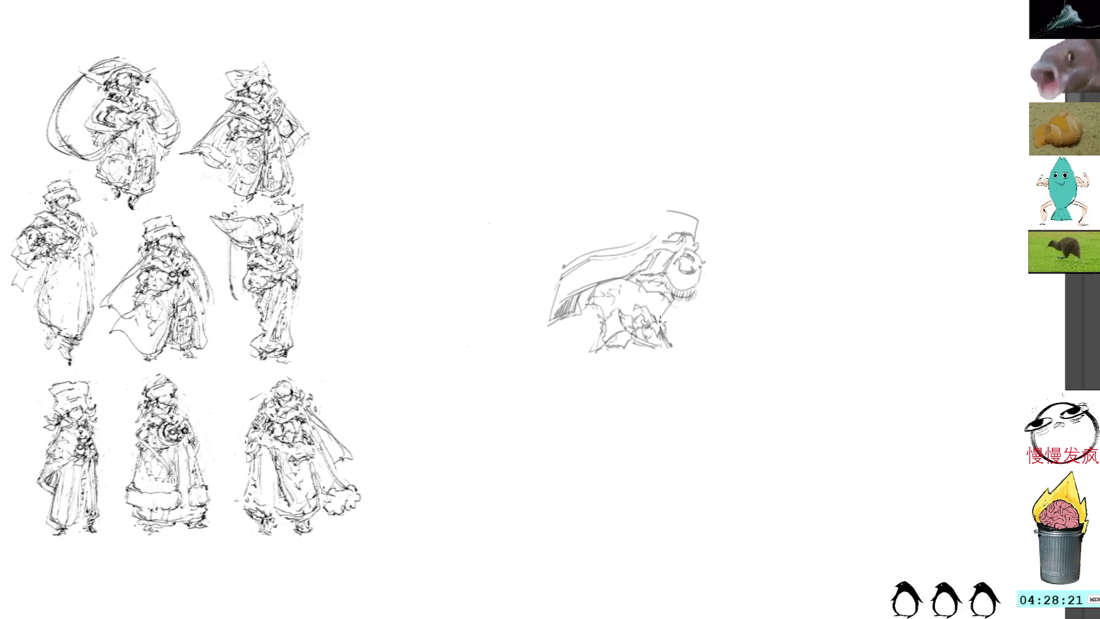
left_click_drag(669, 331, 669, 337)
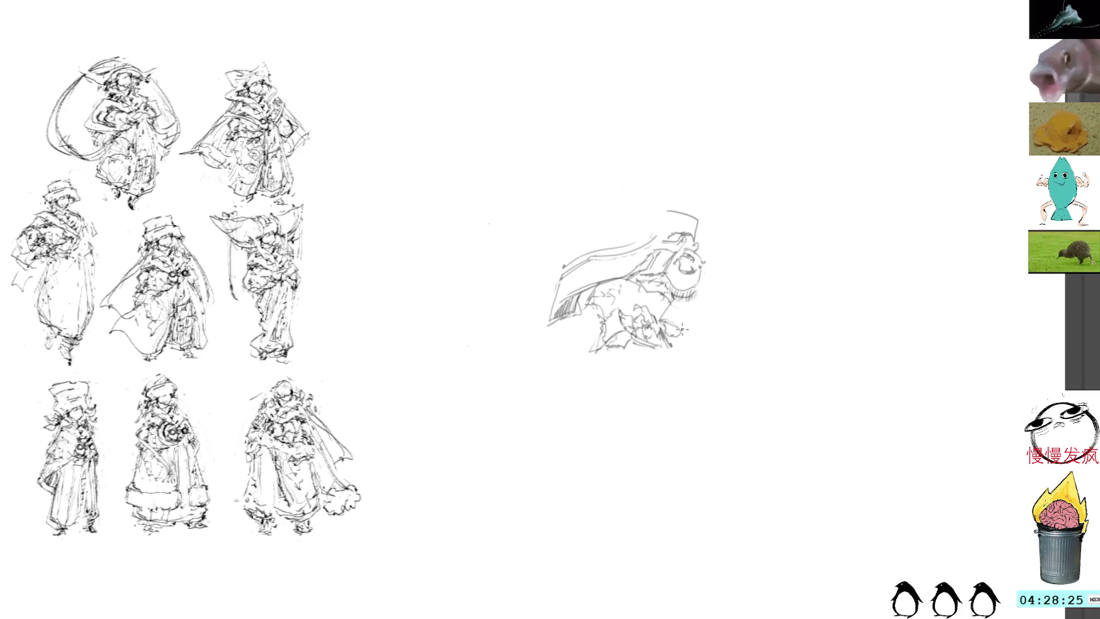
mouse_move(698, 300)
left_mouse_down()
mouse_move(691, 319)
mouse_move(695, 297)
left_mouse_up()
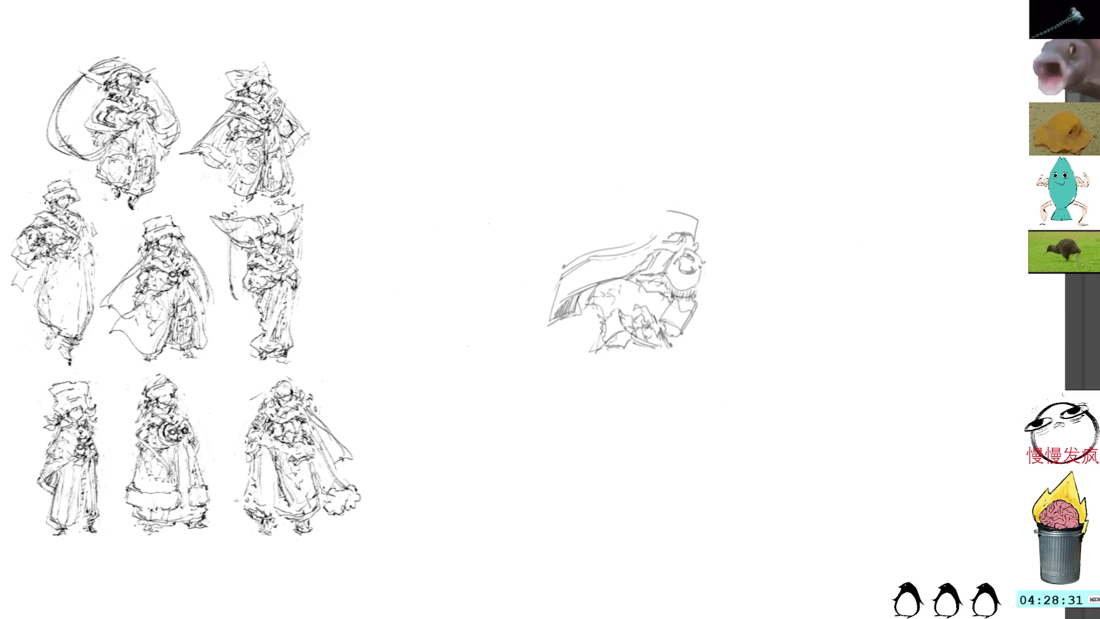
Strengthen the arm lines and redraw the face's right edge and top
mouse_move(678, 297)
left_mouse_down()
mouse_move(685, 309)
mouse_move(692, 296)
left_mouse_up()
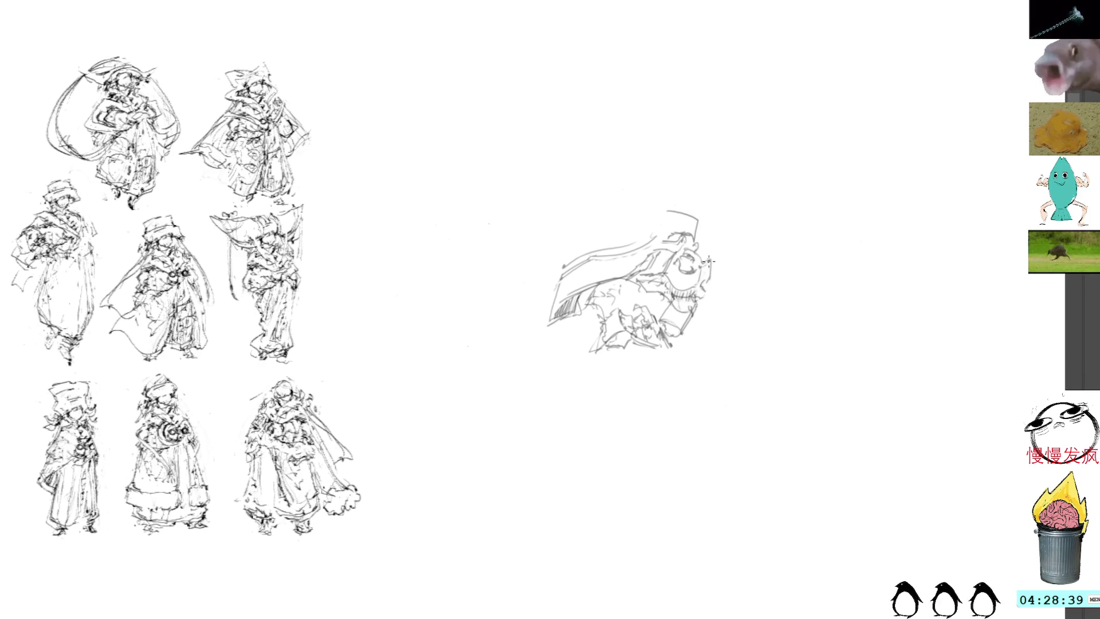
left_click_drag(720, 258, 710, 280)
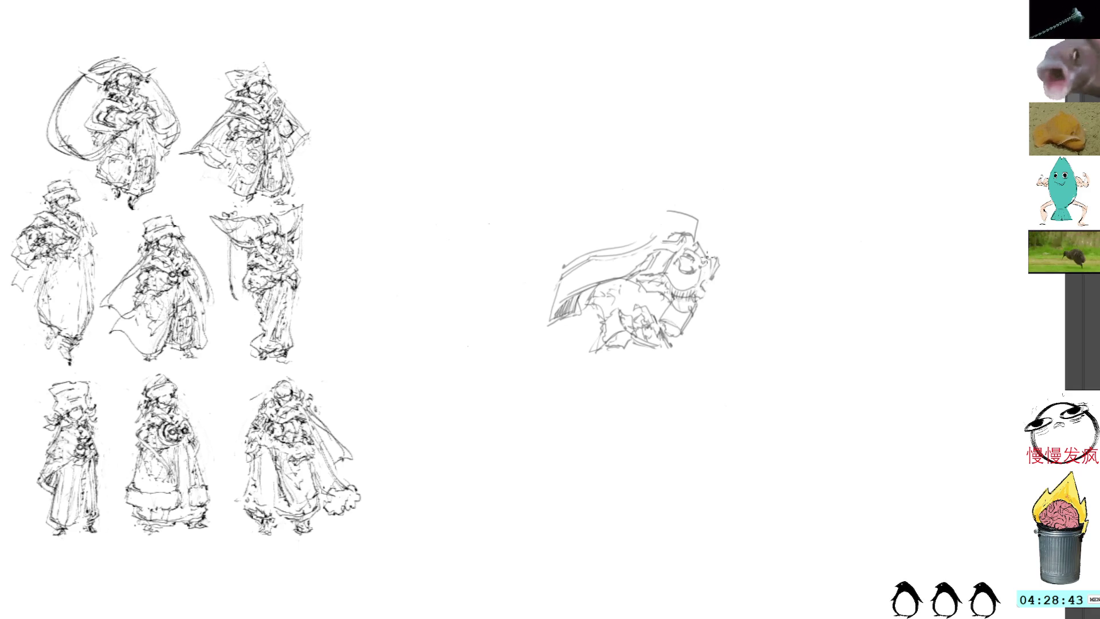
left_click_drag(699, 228, 696, 237)
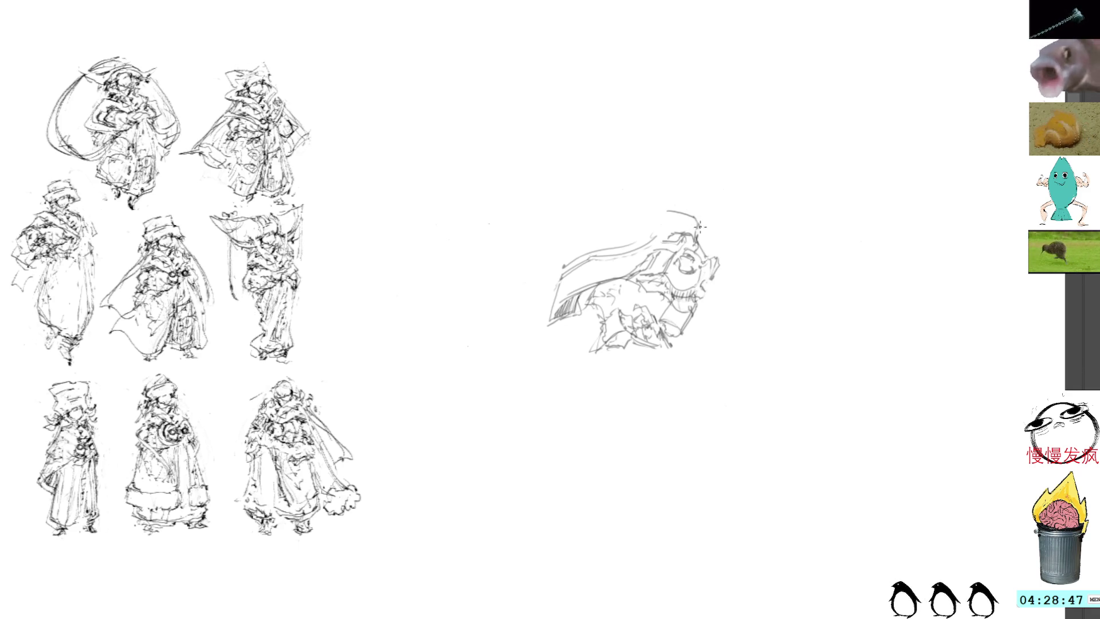
left_click_drag(695, 229, 704, 252)
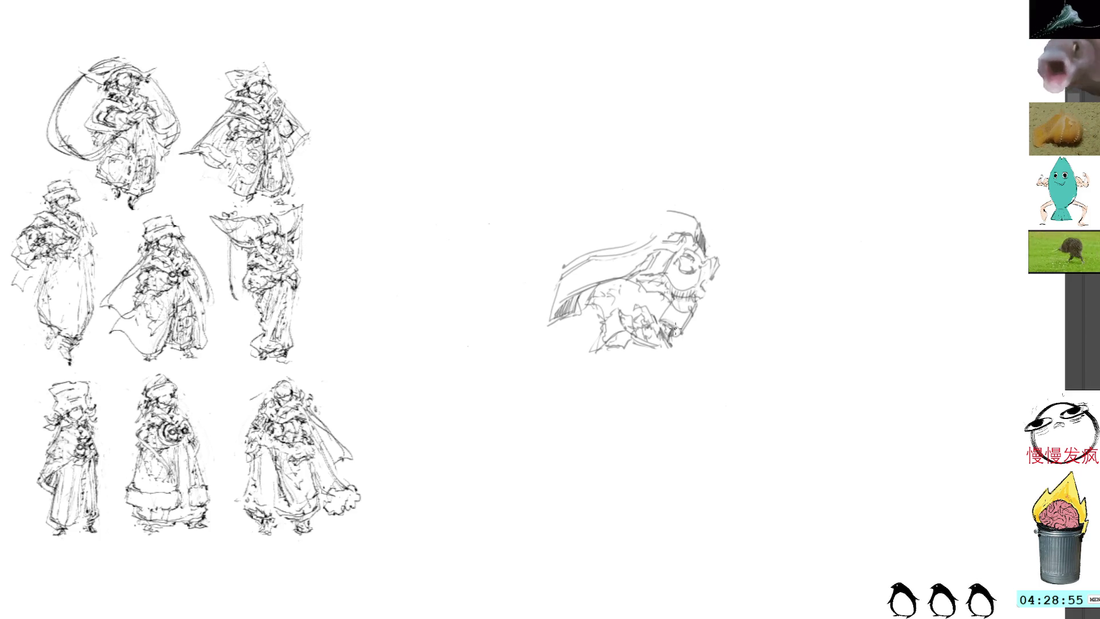
Draw a short pole shape beneath the figure with a few strokes nearby
left_click_drag(676, 350, 682, 355)
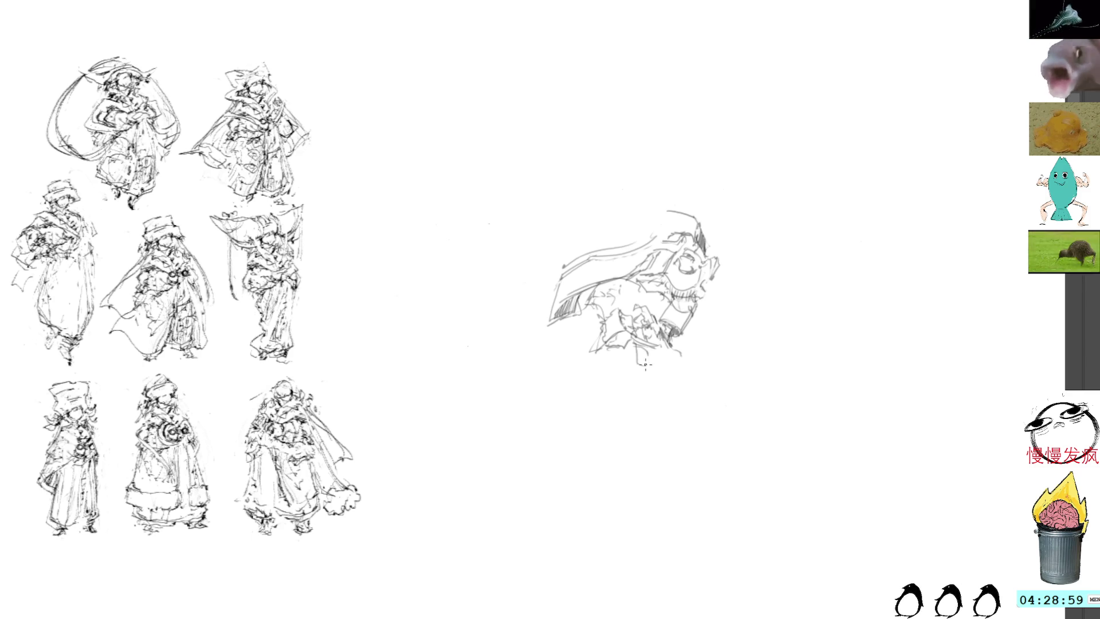
left_click_drag(636, 361, 646, 356)
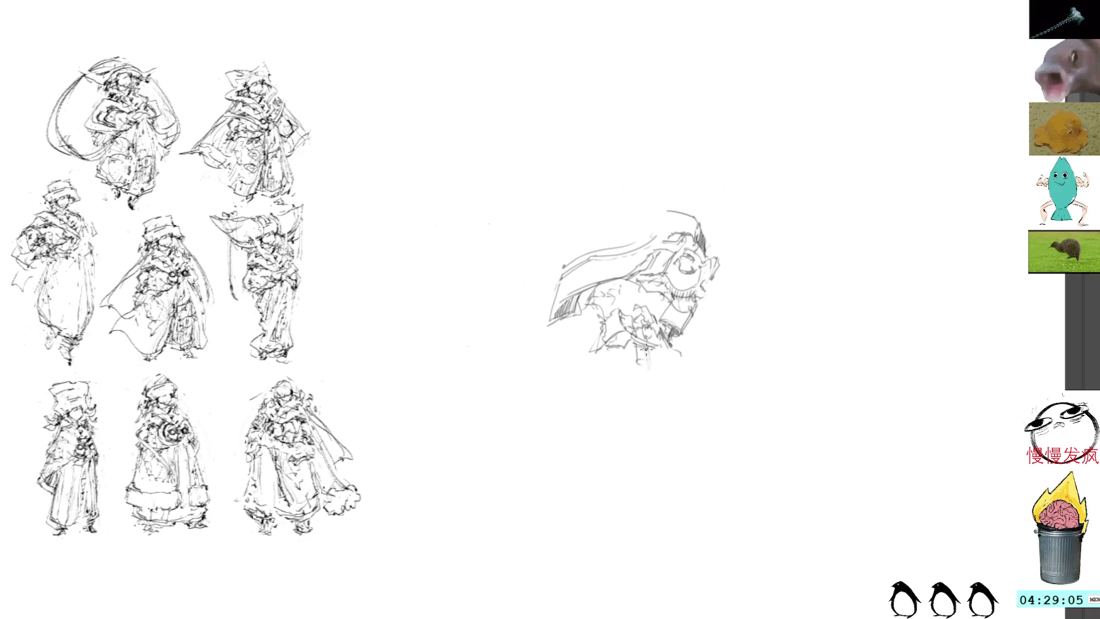
left_click_drag(637, 373, 650, 365)
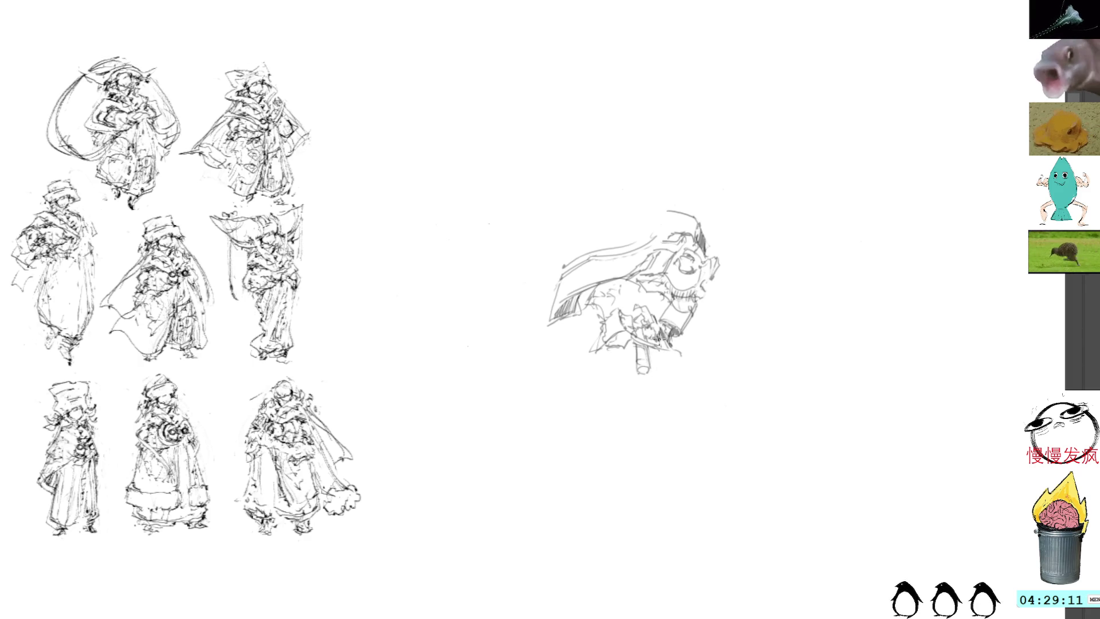
mouse_move(680, 353)
left_mouse_down()
mouse_move(653, 341)
mouse_move(683, 351)
left_mouse_up()
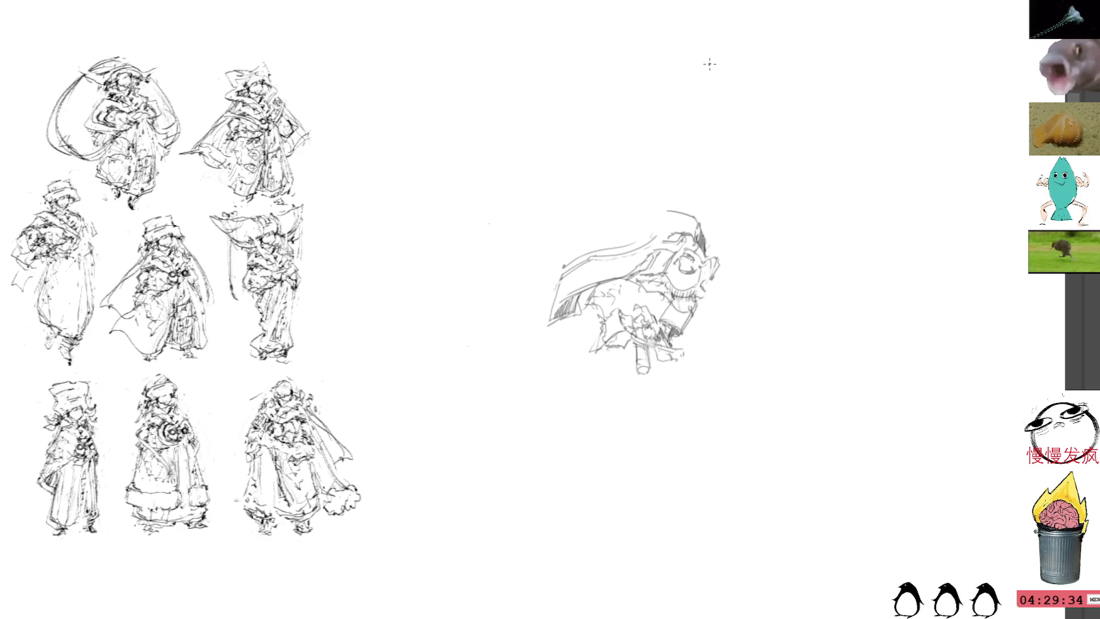
Lasso the whole witch-hat sketch
mouse_move(653, 173)
left_mouse_down()
mouse_move(639, 425)
mouse_move(786, 354)
left_mouse_up()
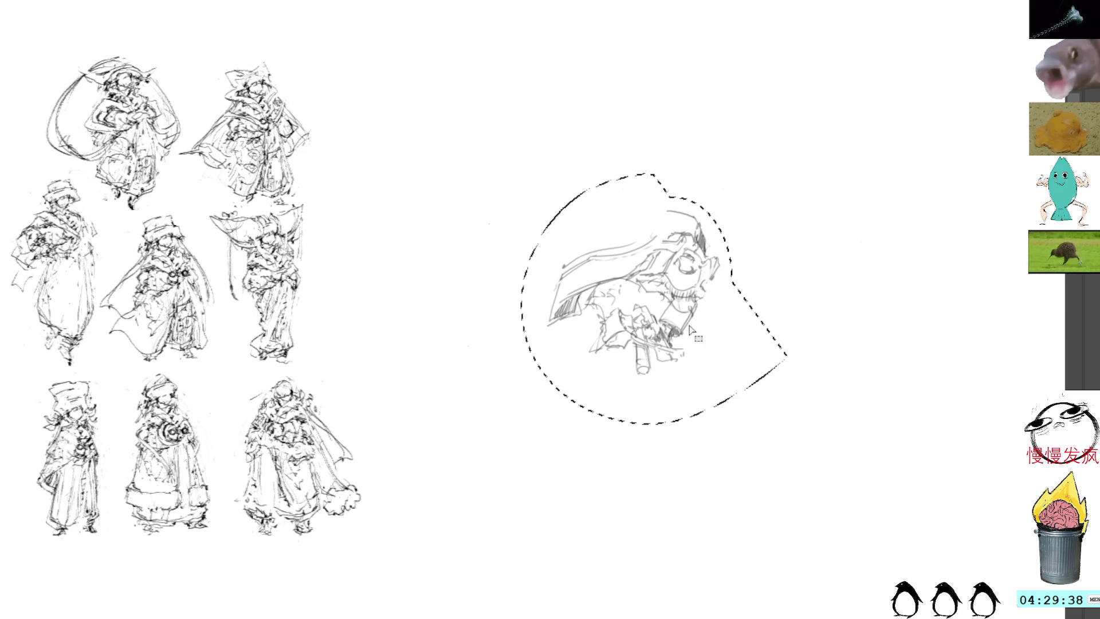
Move the lassoed witch-hat sketch up to the top of the canvas
key("ctrl+t")
left_click_drag(683, 273, 704, 9)
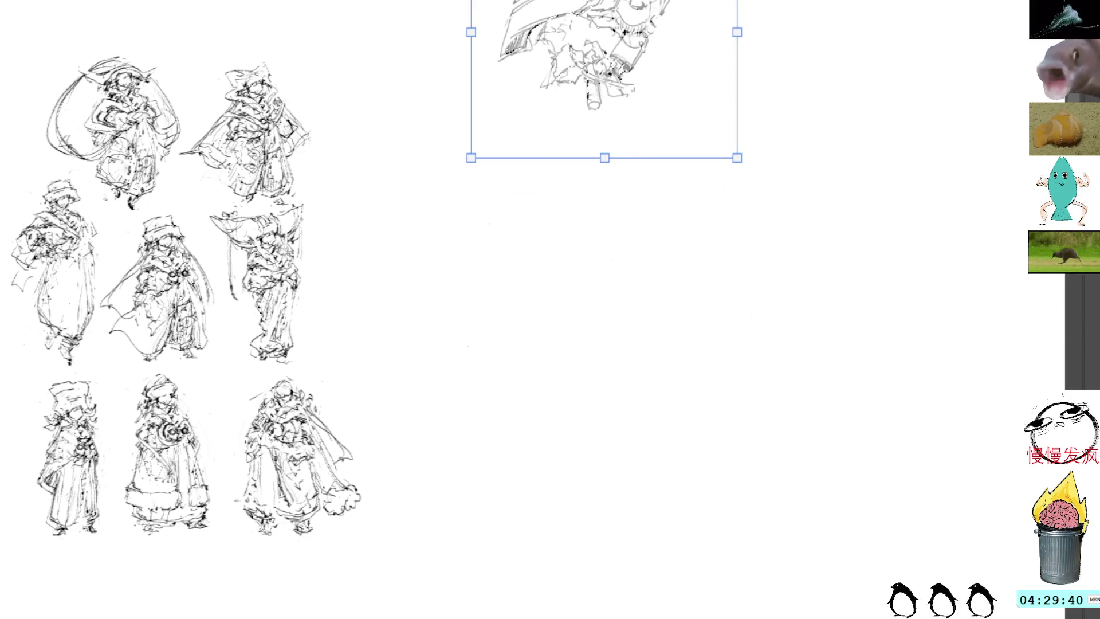
key("Return")
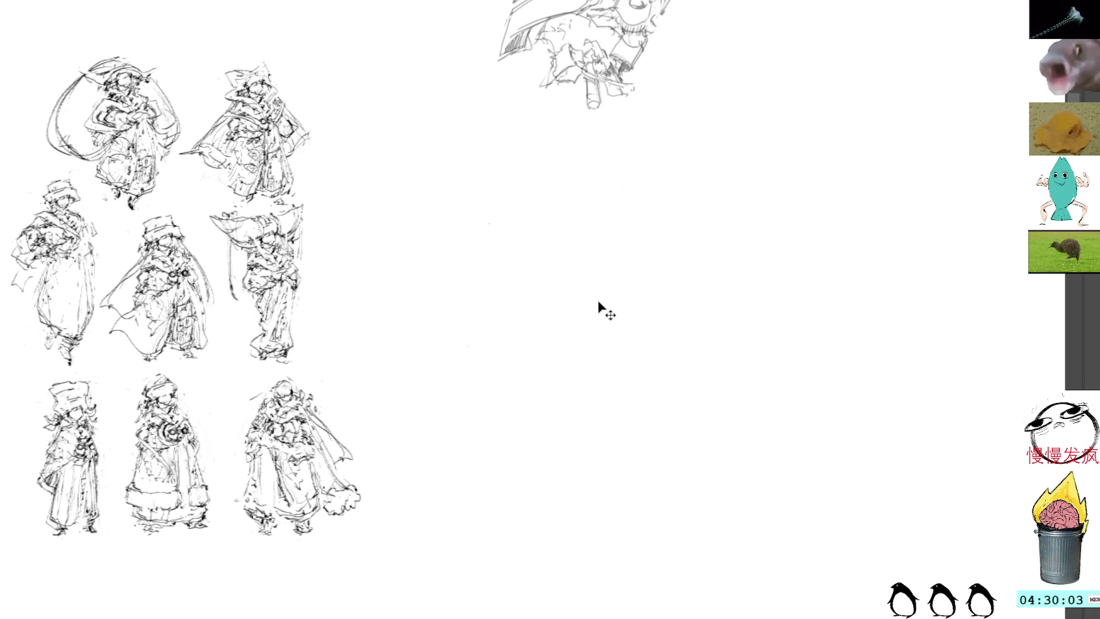
Paste a copy of a robed grid figure and drag it into the empty centre
key("ctrl+v")
key("ctrl+t")
left_click_drag(490, 308, 677, 332)
Commit the pasted figure's placement and redraw a curve on its lower-left cloak
key("Return")
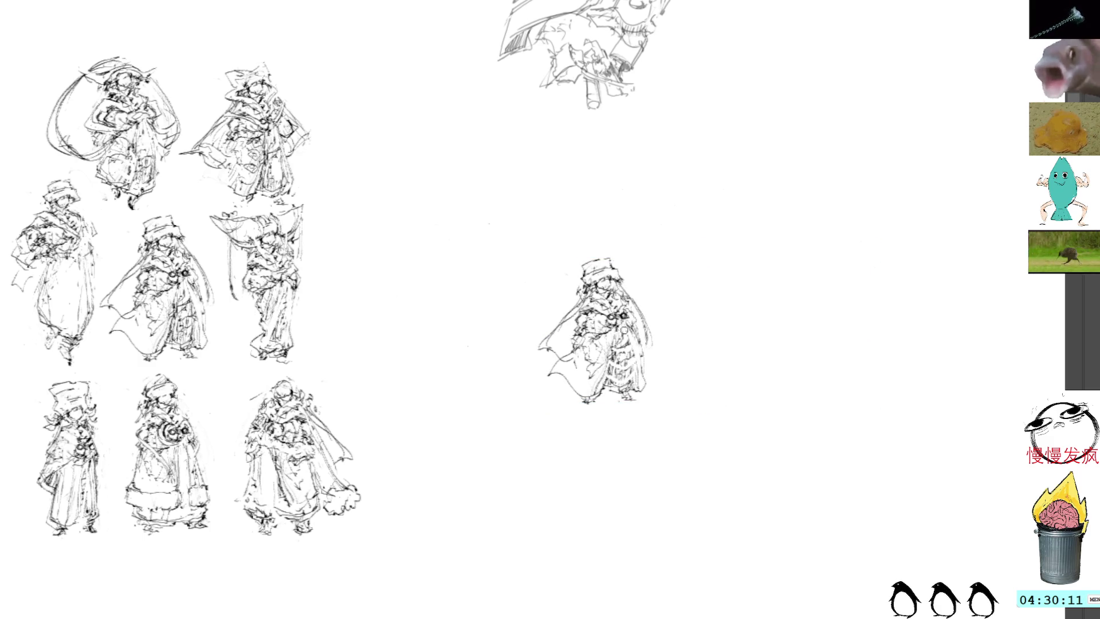
left_click_drag(632, 338, 639, 372)
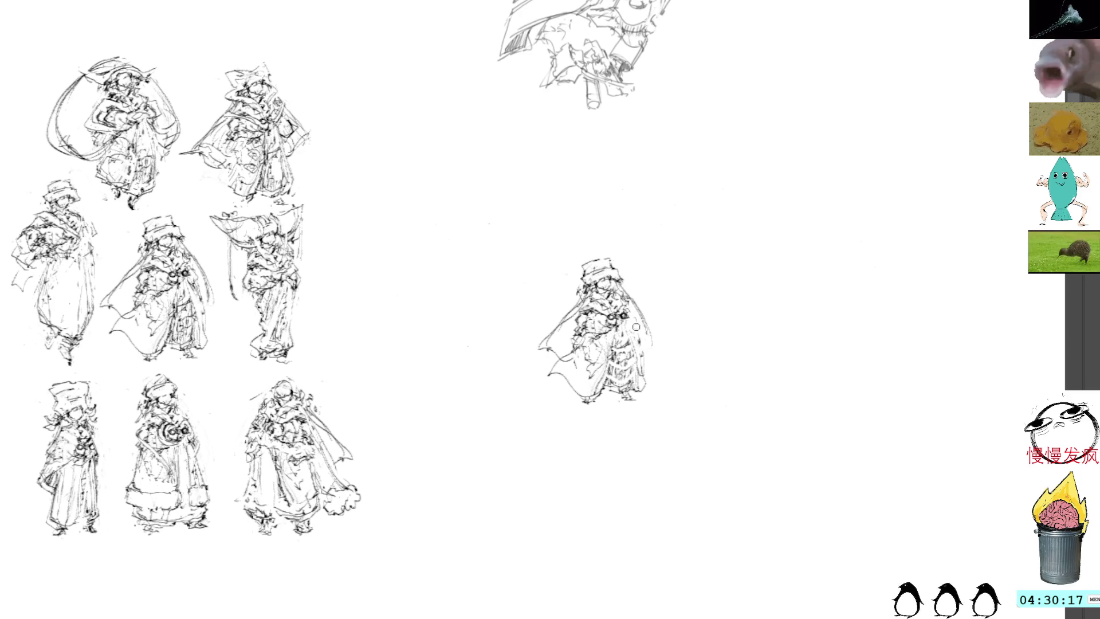
left_click_drag(576, 352, 558, 386)
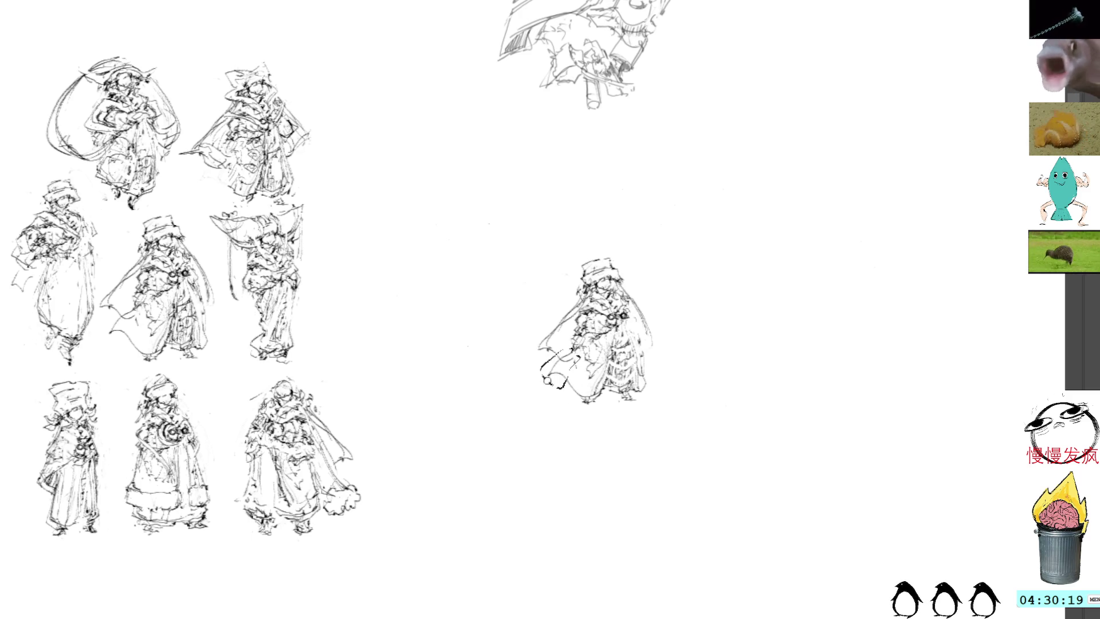
key("ctrl+z")
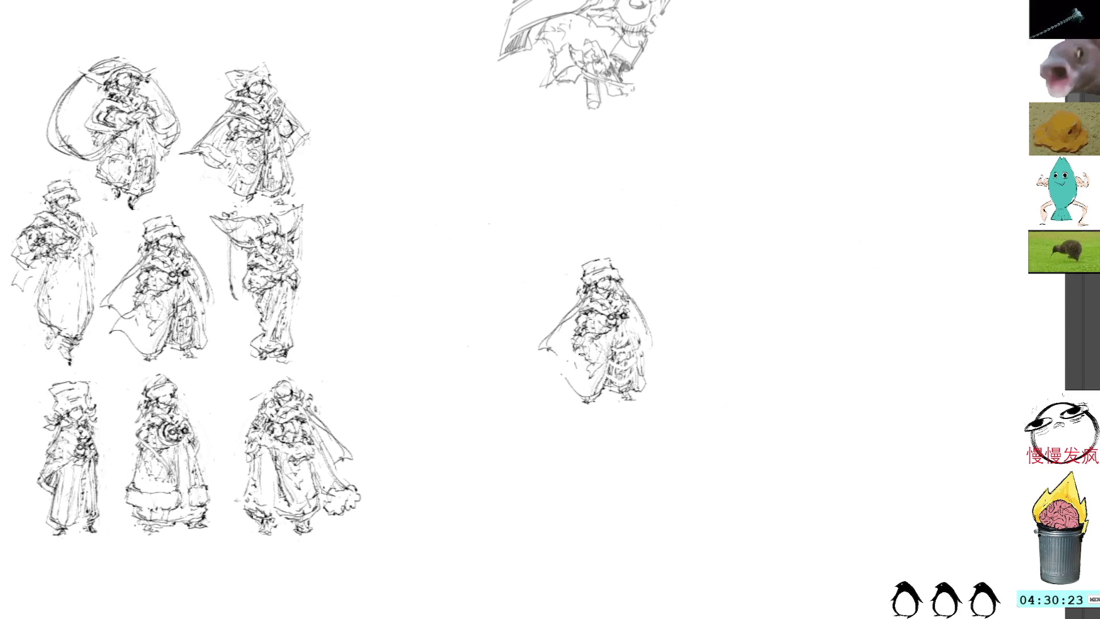
left_click_drag(566, 367, 561, 378)
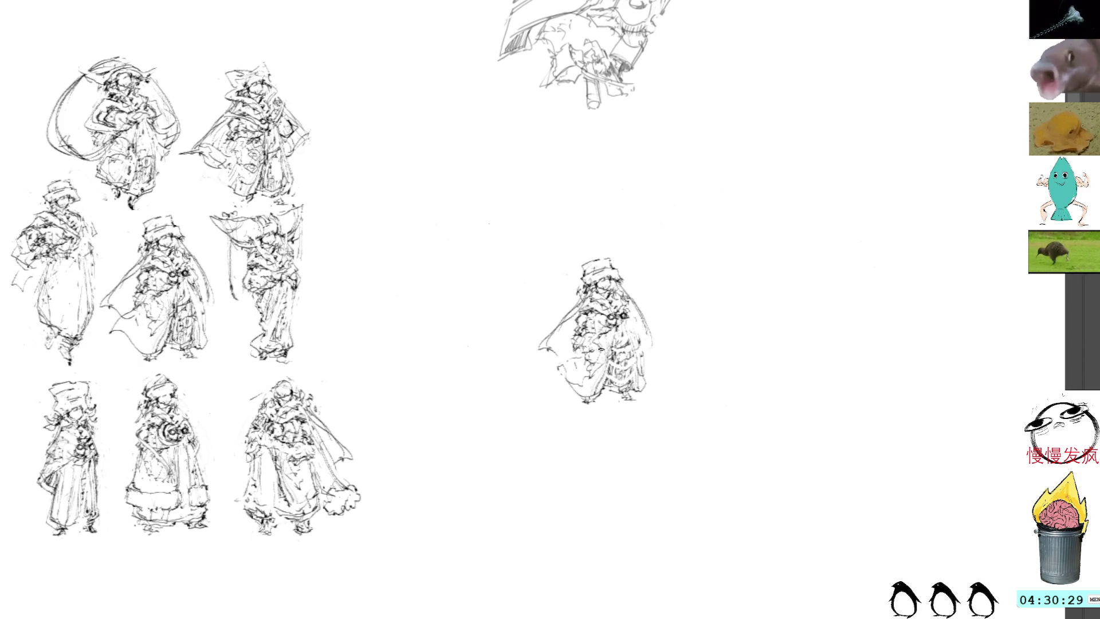
Delete the lower-left hem lines and sketch a hat brim over the head
mouse_move(603, 395)
left_mouse_down()
mouse_move(613, 395)
mouse_move(604, 427)
mouse_move(597, 405)
left_mouse_up()
key("Delete")
key("ctrl+d")
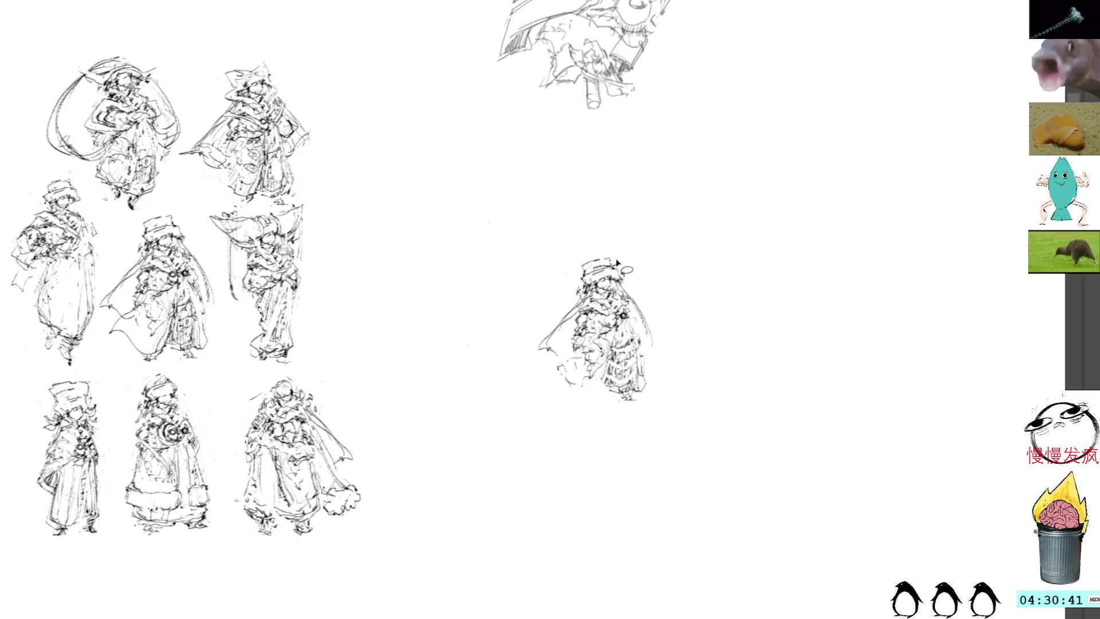
left_click_drag(575, 270, 616, 255)
Replace the brim with a tall pointed witch hat and try strokes on the lower-left cloak
key("ctrl+z")
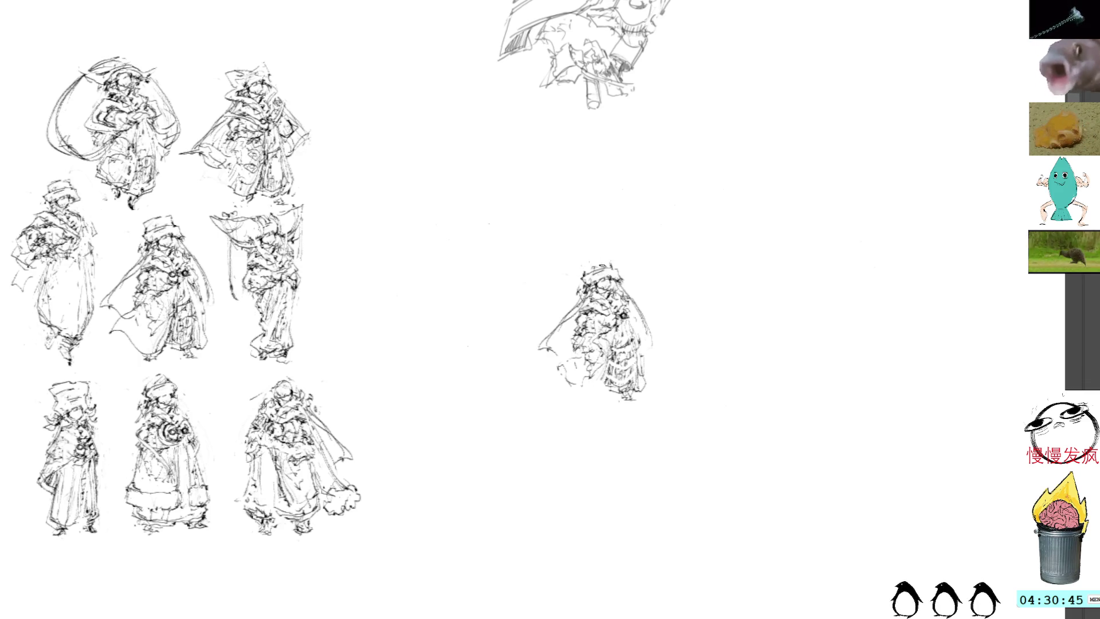
mouse_move(582, 272)
left_mouse_down()
mouse_move(596, 253)
mouse_move(619, 265)
mouse_move(590, 241)
mouse_move(616, 267)
left_mouse_up()
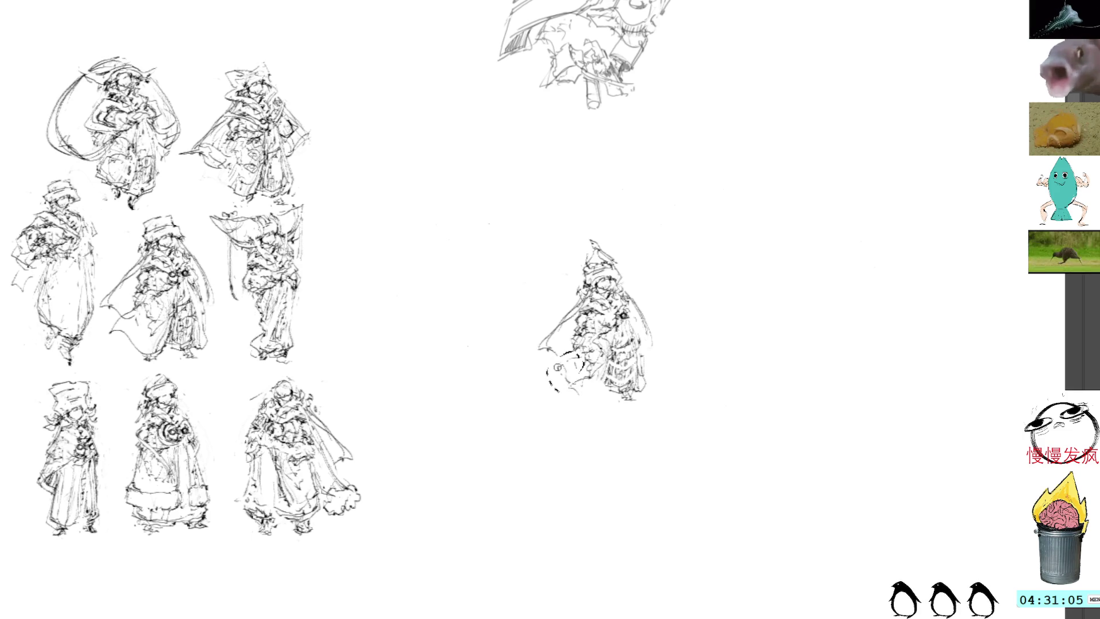
left_click_drag(570, 355, 550, 387)
key("ctrl+z")
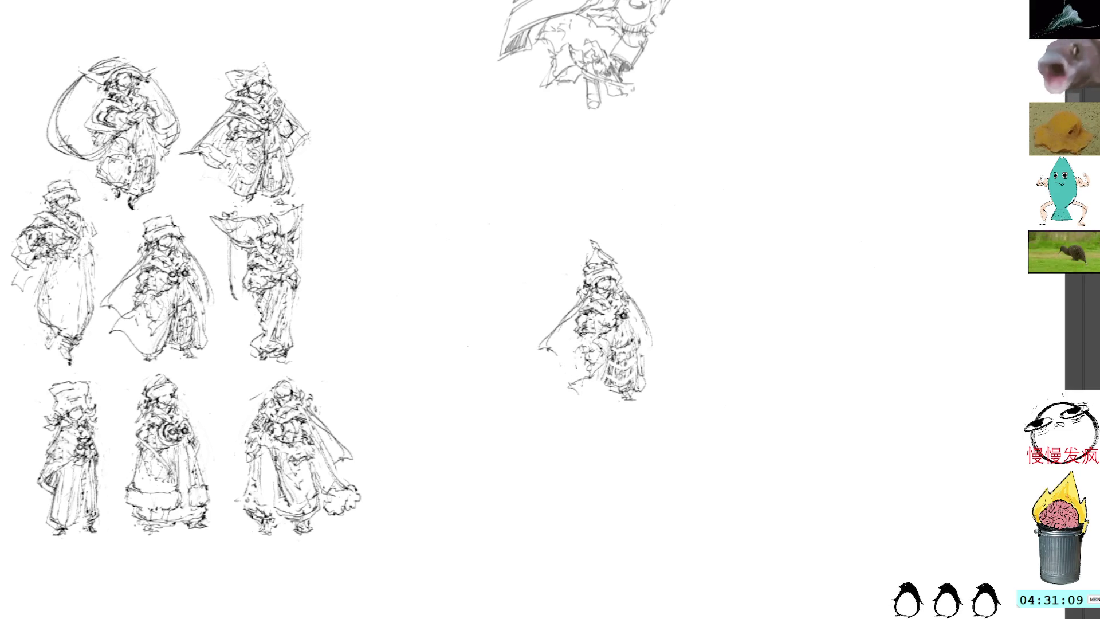
mouse_move(593, 341)
left_mouse_down()
mouse_move(575, 356)
mouse_move(582, 371)
mouse_move(548, 383)
mouse_move(607, 415)
mouse_move(615, 394)
left_mouse_up()
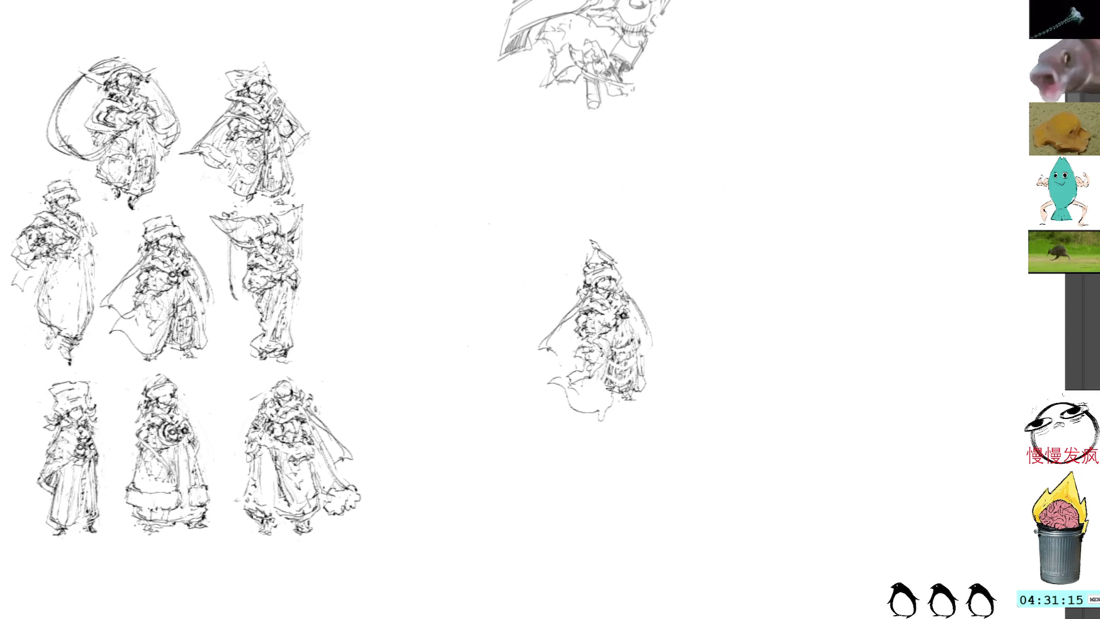
key("ctrl+z")
key("ctrl+z")
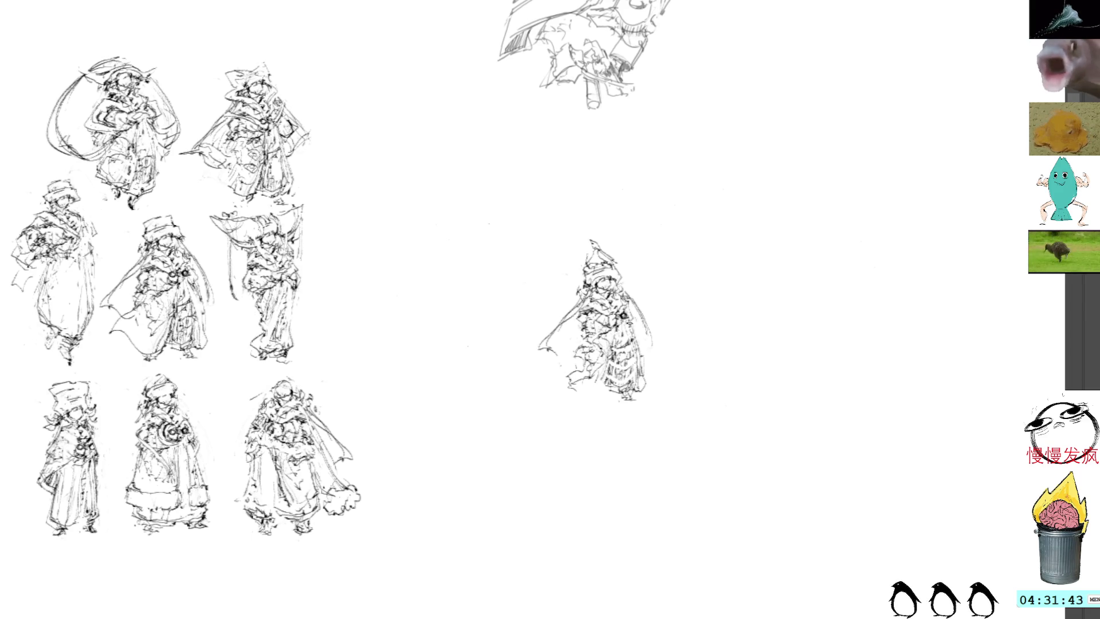
Undo the stray lower strokes, add a small chest oval and a line down the left side
mouse_move(642, 342)
left_mouse_down()
mouse_move(642, 378)
mouse_move(656, 383)
mouse_move(640, 400)
left_mouse_up()
key("ctrl+z")
key("ctrl+z")
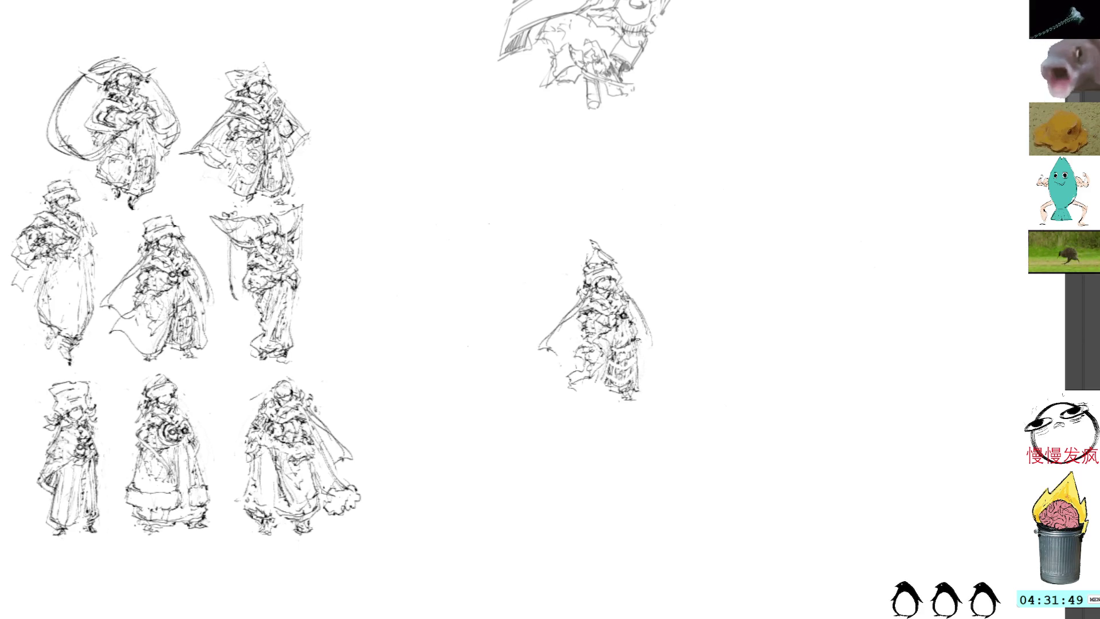
left_click_drag(624, 341, 611, 334)
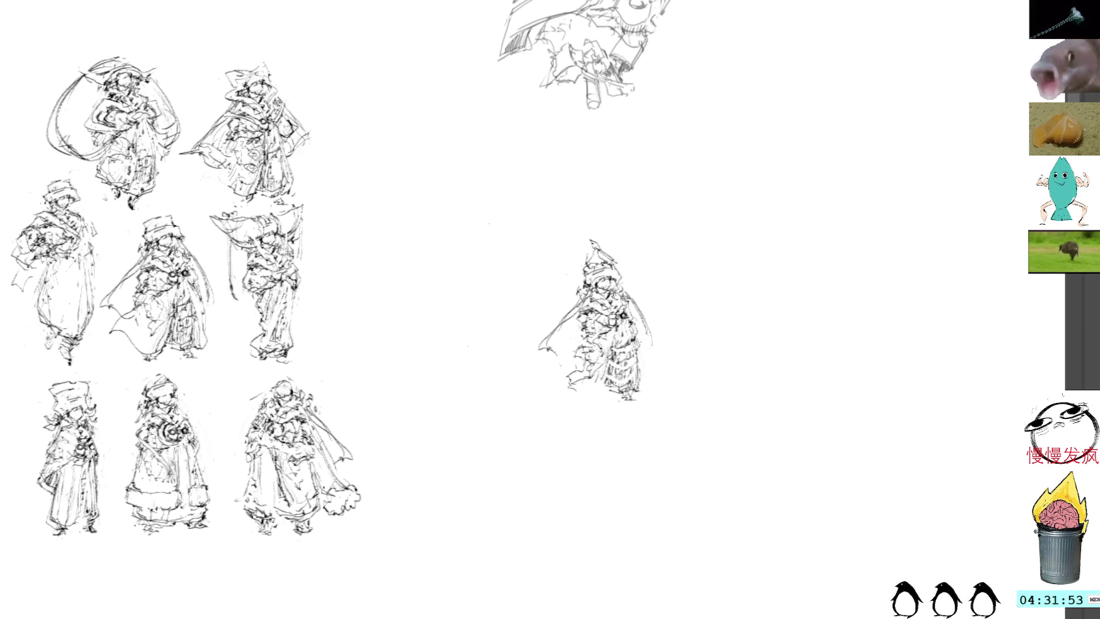
mouse_move(587, 329)
left_mouse_down()
mouse_move(570, 318)
mouse_move(562, 358)
left_mouse_up()
key("ctrl+z")
key("ctrl+z")
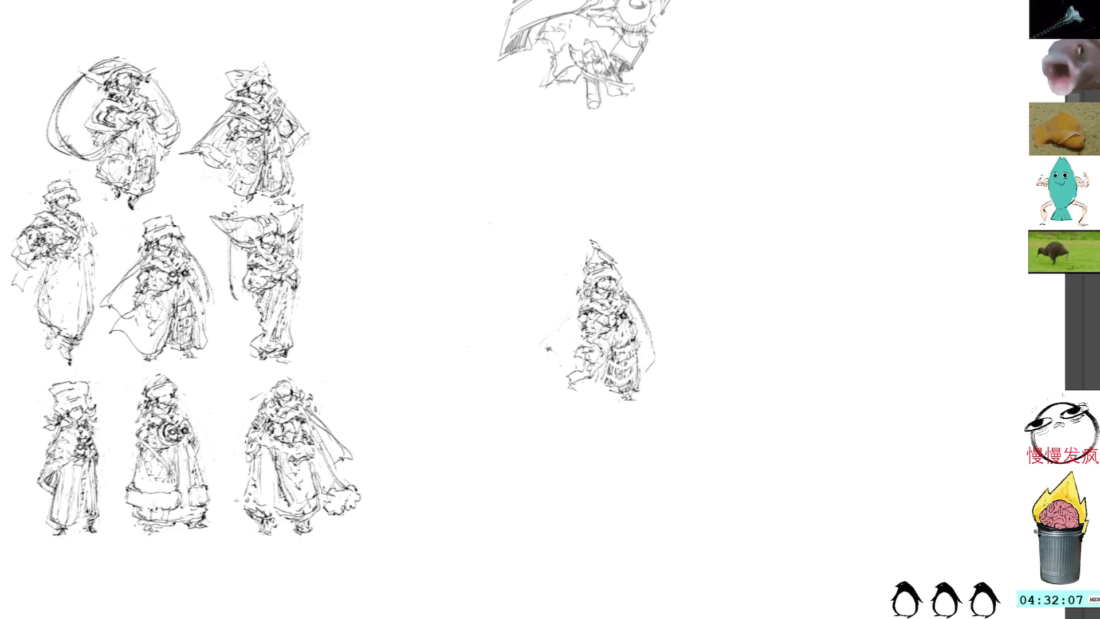
mouse_move(576, 312)
left_mouse_down()
mouse_move(547, 352)
mouse_move(567, 370)
left_mouse_up()
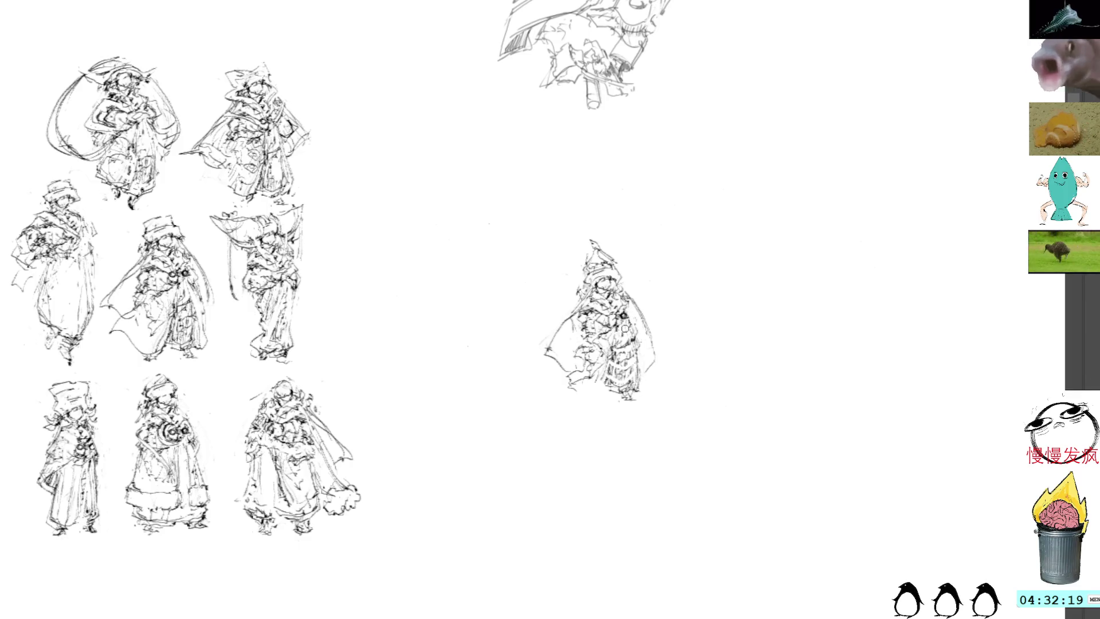
Lasso and delete the figure's lower-right cloak, then deselect
mouse_move(643, 340)
left_mouse_down()
mouse_move(611, 355)
mouse_move(600, 398)
mouse_move(651, 381)
mouse_move(641, 338)
left_mouse_up()
key("Delete")
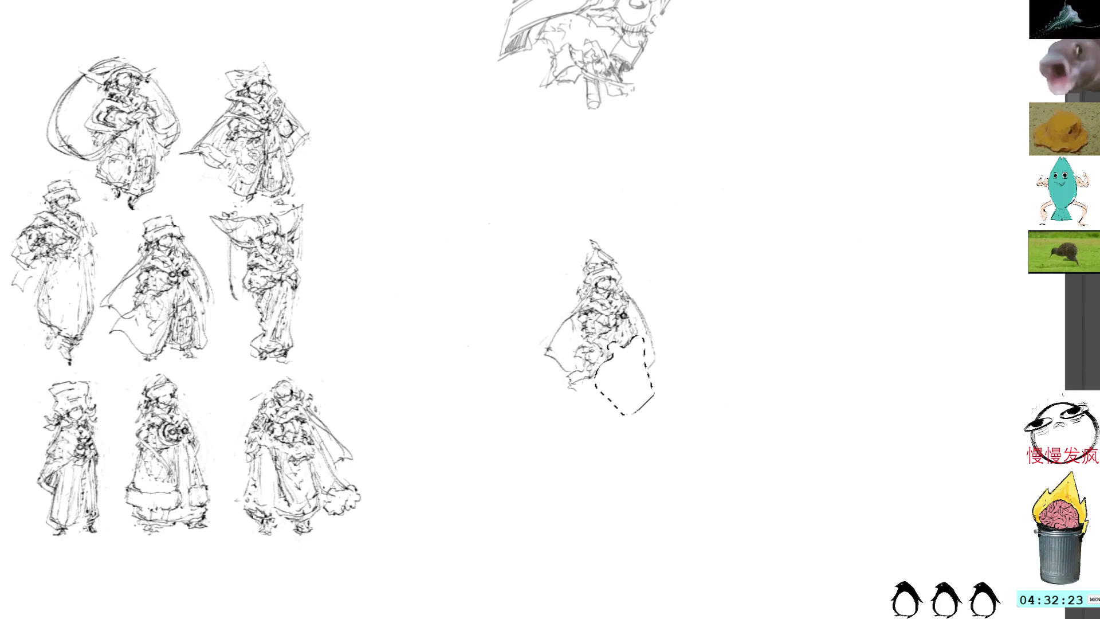
left_click(659, 212)
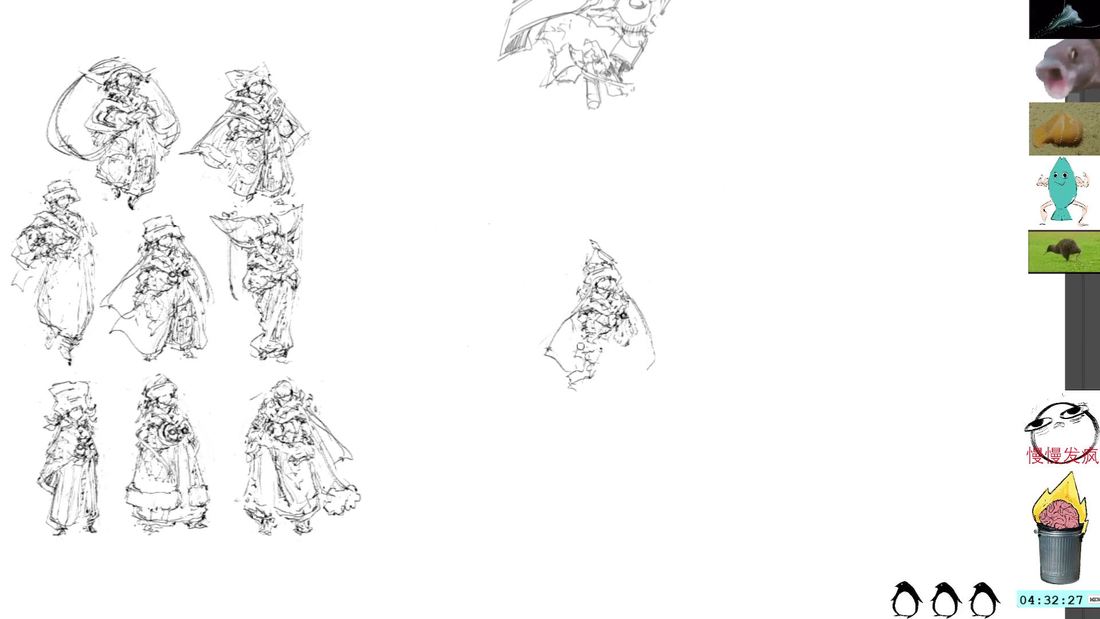
Redraw the lower-left cloak and lower body with legs, then lasso the whole figure
mouse_move(572, 344)
left_mouse_down()
mouse_move(559, 362)
mouse_move(545, 360)
mouse_move(569, 373)
mouse_move(568, 354)
left_mouse_up()
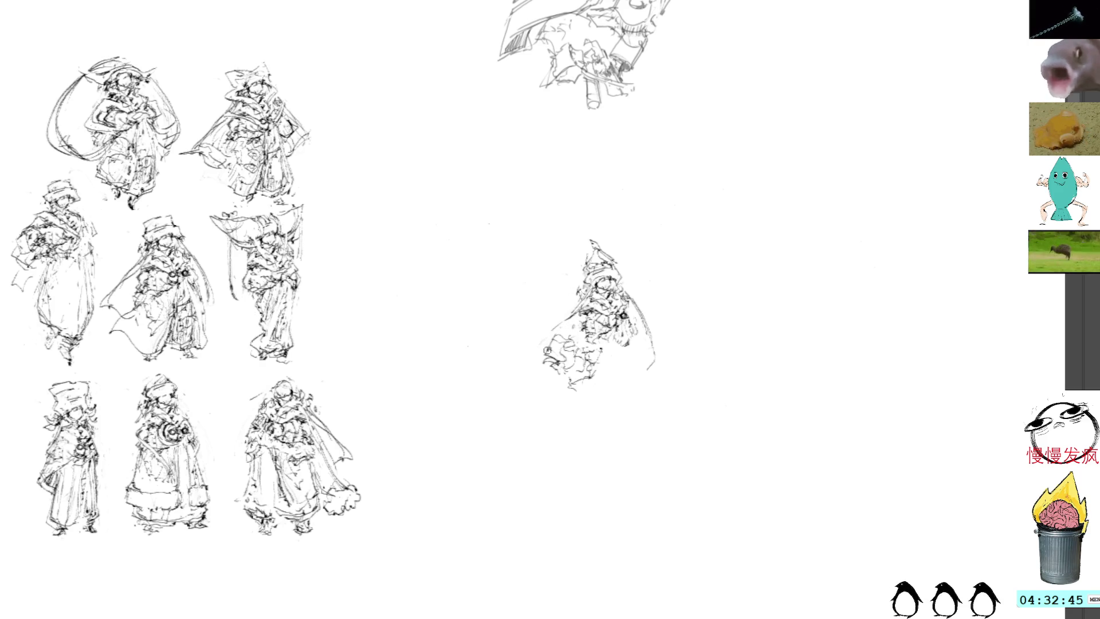
mouse_move(552, 328)
left_mouse_down()
mouse_move(532, 345)
mouse_move(565, 362)
left_mouse_up()
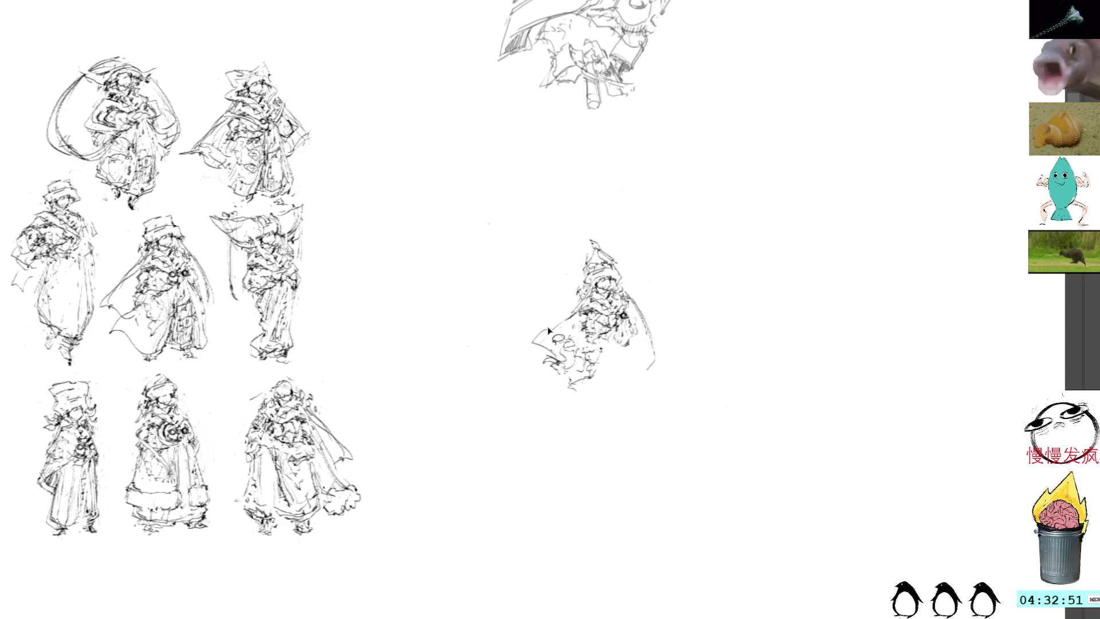
mouse_move(553, 327)
left_mouse_down()
mouse_move(528, 348)
mouse_move(580, 312)
left_mouse_up()
key("ctrl+z")
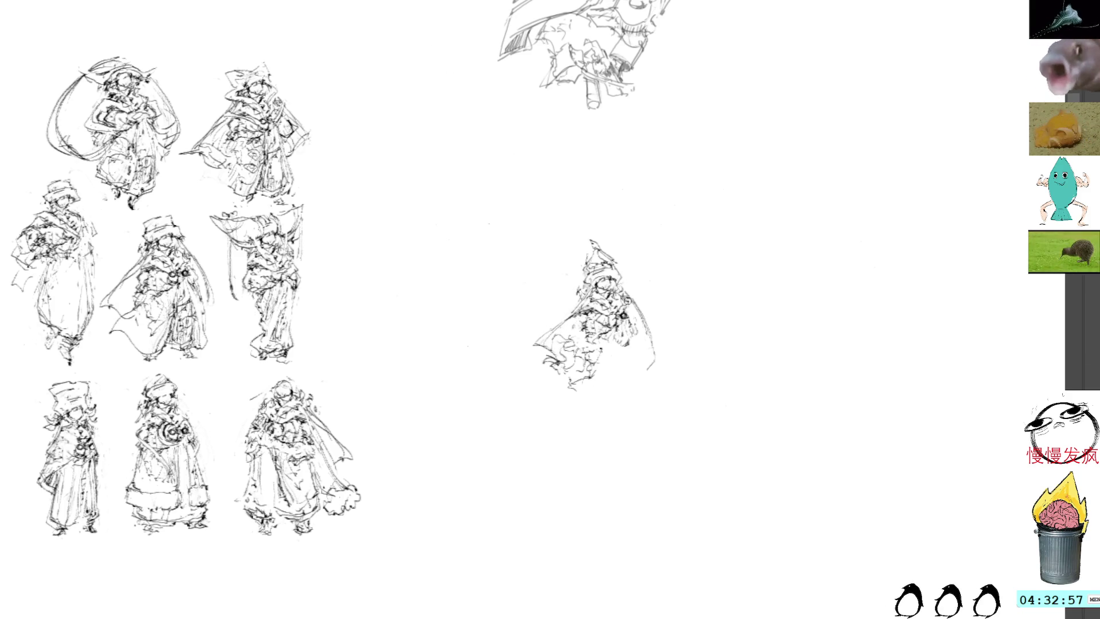
left_click_drag(629, 296, 662, 359)
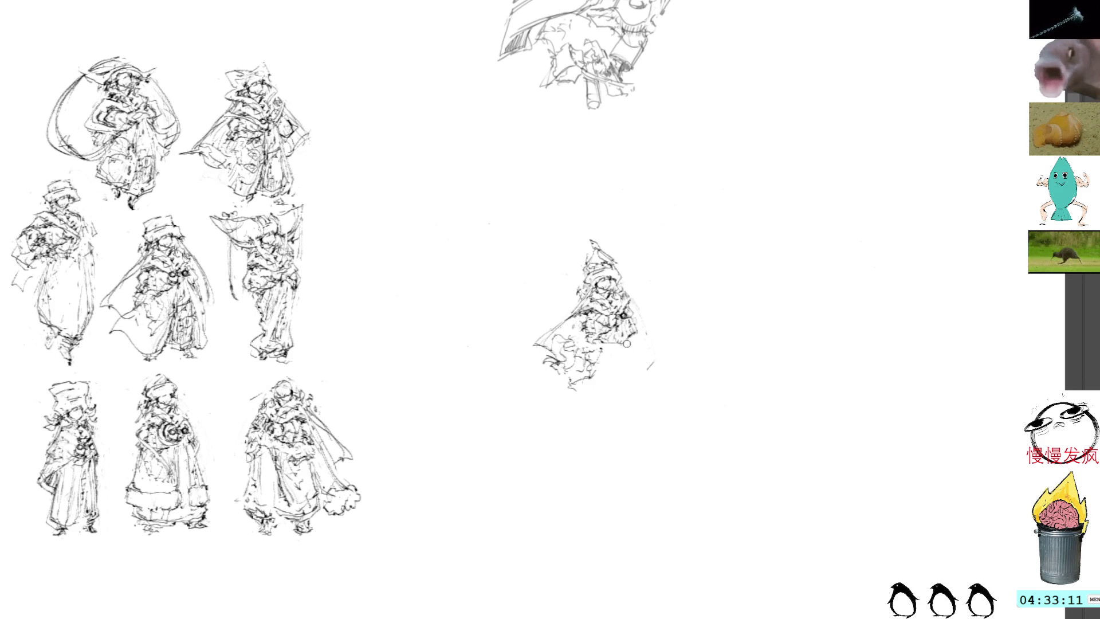
mouse_move(631, 338)
left_mouse_down()
mouse_move(615, 391)
mouse_move(601, 402)
mouse_move(624, 382)
mouse_move(627, 393)
mouse_move(600, 406)
mouse_move(629, 385)
left_mouse_up()
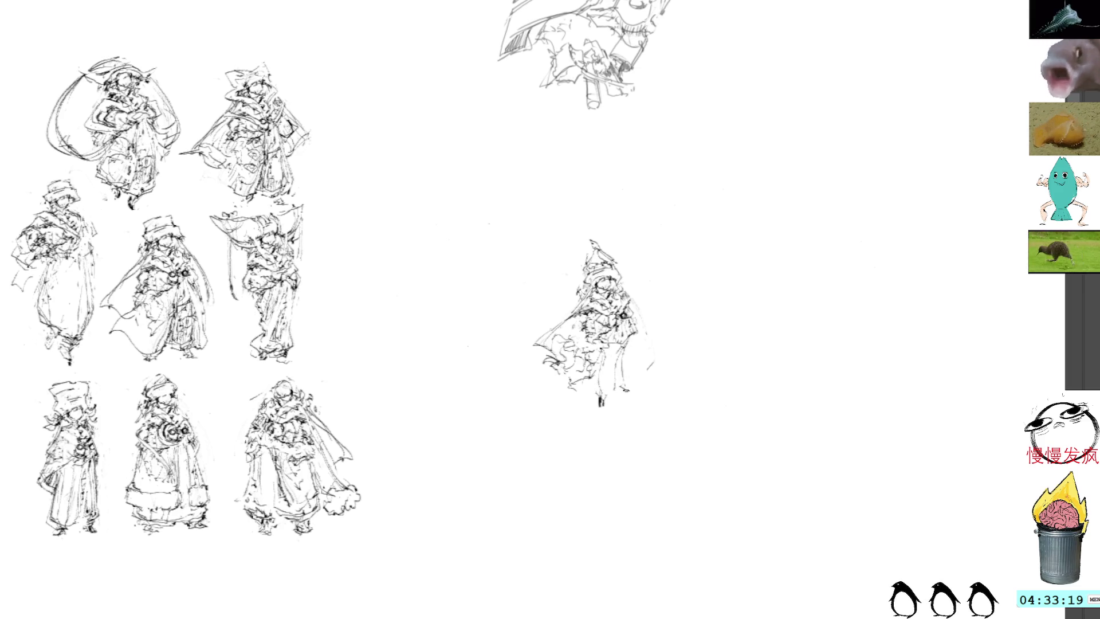
mouse_move(598, 228)
left_mouse_down()
mouse_move(540, 417)
mouse_move(616, 215)
left_mouse_up()
Move the witch-hat figure beside the middle-row figures, then switch to the blank document
key("ctrl+t")
mouse_move(615, 338)
left_mouse_down()
mouse_move(431, 280)
mouse_move(402, 313)
left_mouse_up()
key("Return")
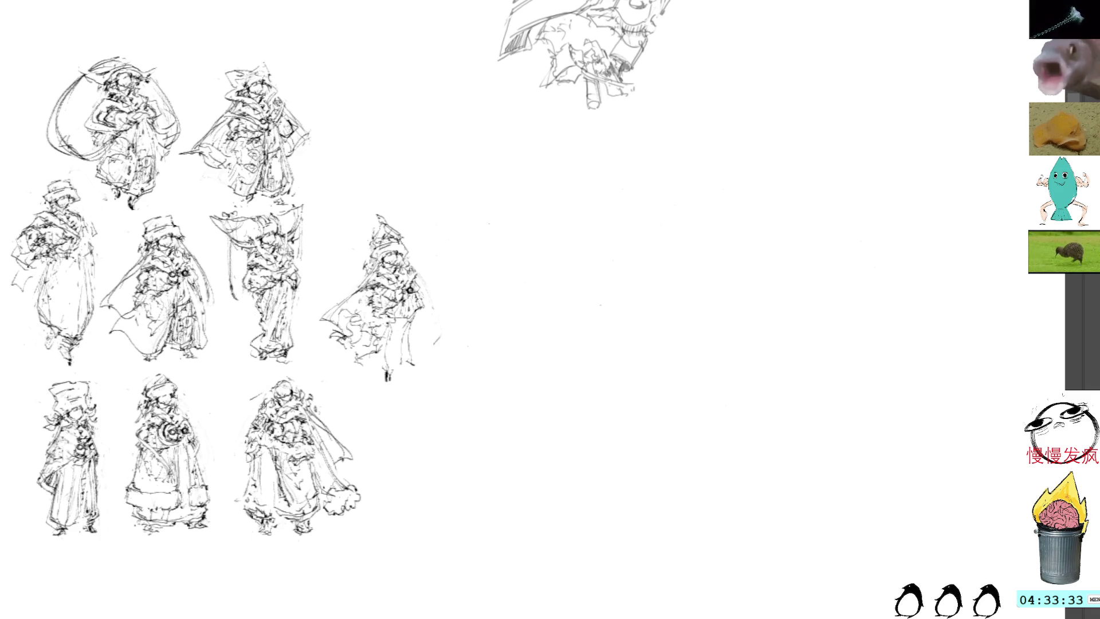
key("ctrl+Tab")
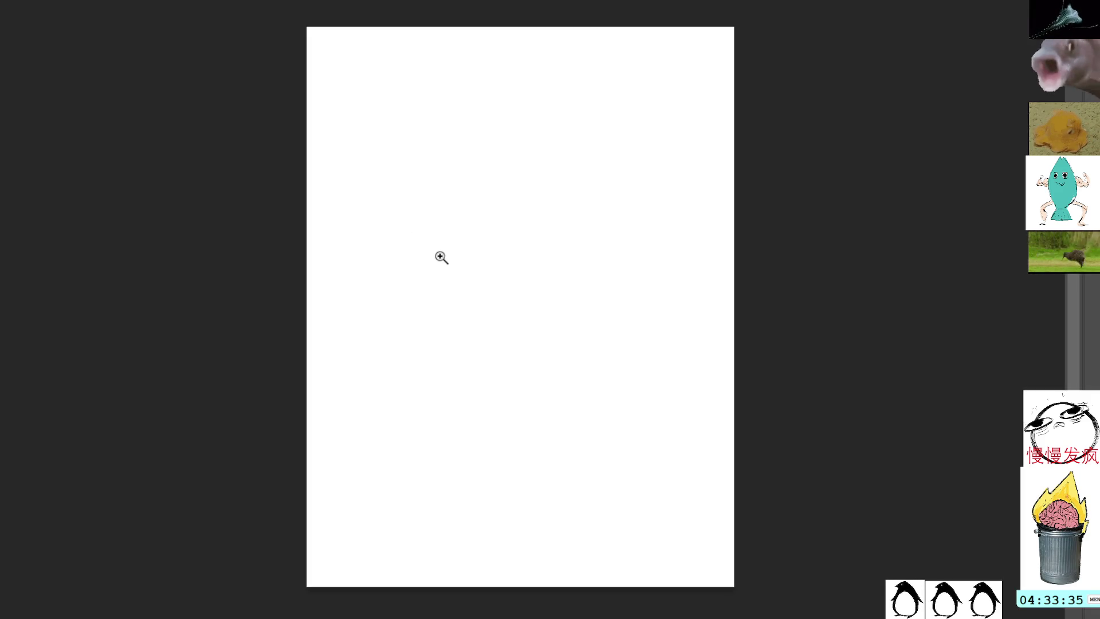
left_click(481, 274)
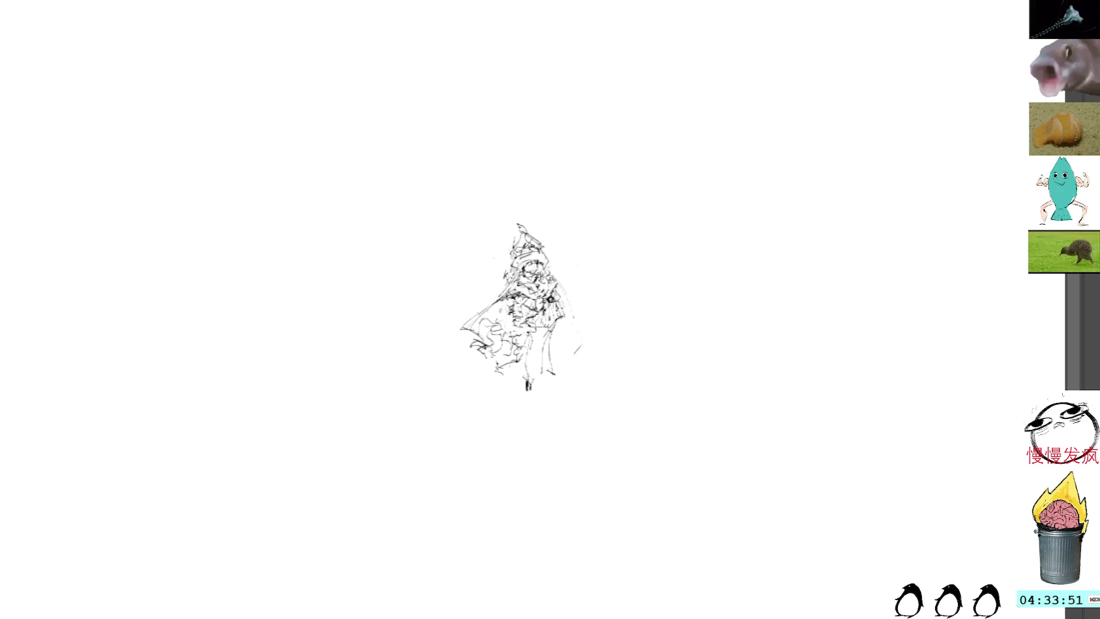
Scale the witch-hat sketch up to nearly double its size and add small strokes at its middle
left_click(514, 310)
mouse_move(582, 388)
left_mouse_down()
mouse_move(600, 424)
mouse_move(504, 347)
left_mouse_up()
key("Return")
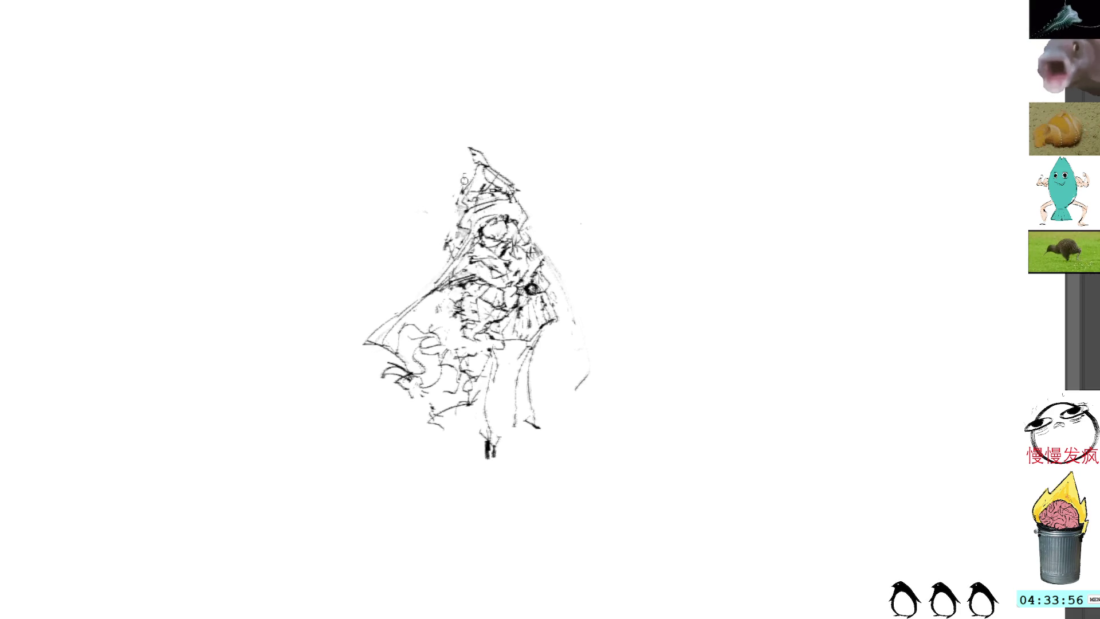
mouse_move(457, 200)
left_mouse_down()
mouse_move(473, 205)
mouse_move(487, 181)
left_mouse_up()
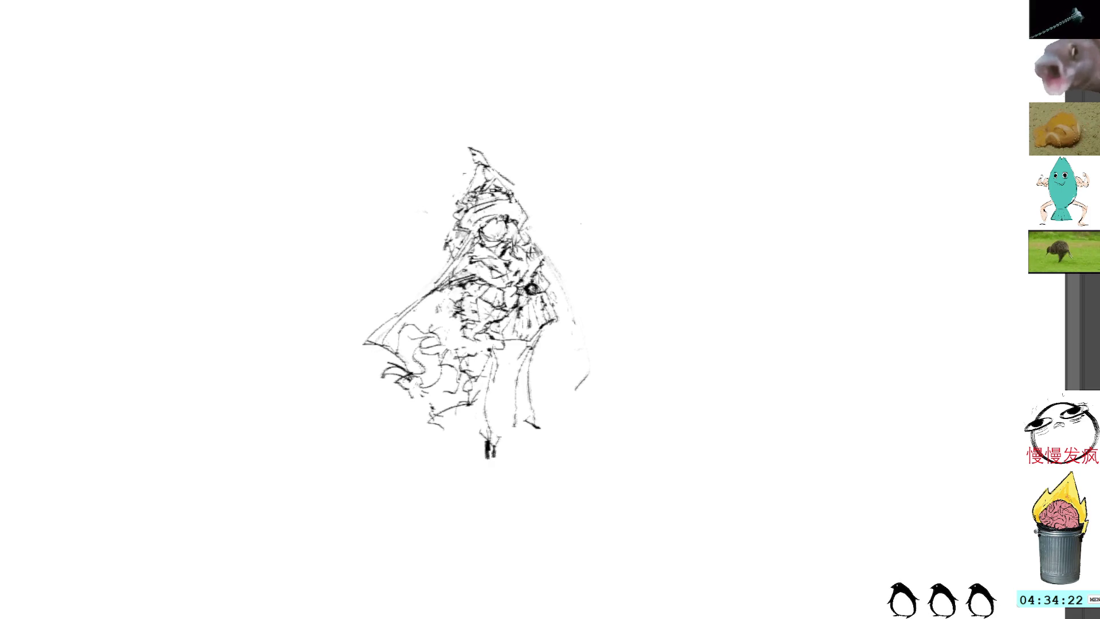
Lasso the whole figure and skew it slightly with Free Transform
mouse_move(490, 117)
left_mouse_down()
mouse_move(345, 340)
mouse_move(609, 197)
mouse_move(507, 74)
mouse_move(499, 84)
left_mouse_up()
key("ctrl+t")
key("Return")
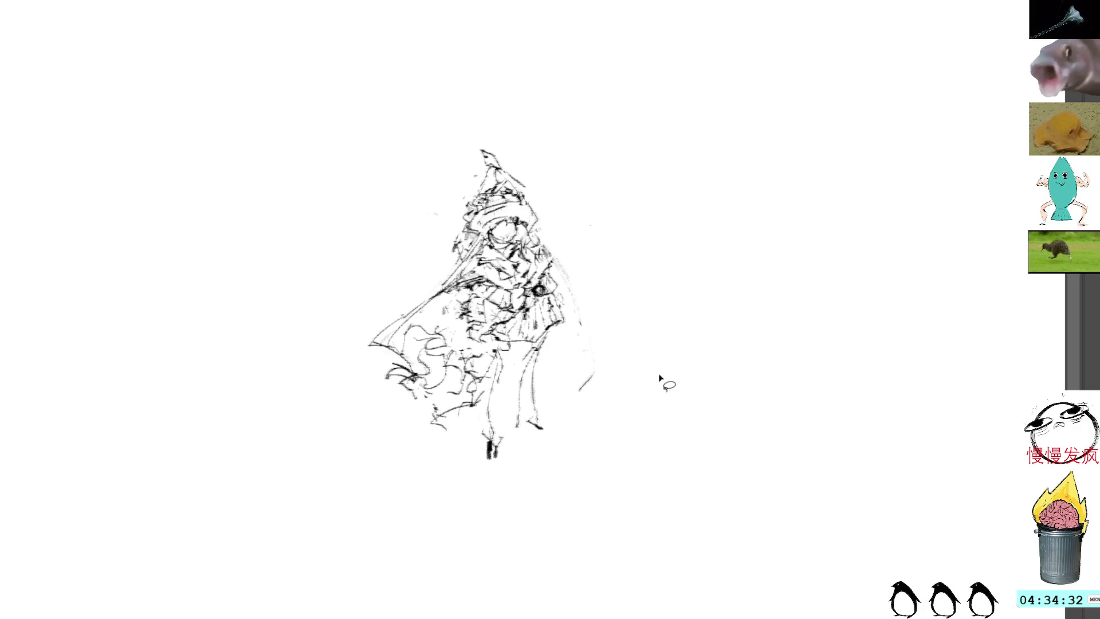
Draw eyes and a mouth, add strokes beside the face and left of the torso, then select the lower-left area
left_click_drag(806, 272, 839, 413)
key("ctrl+z")
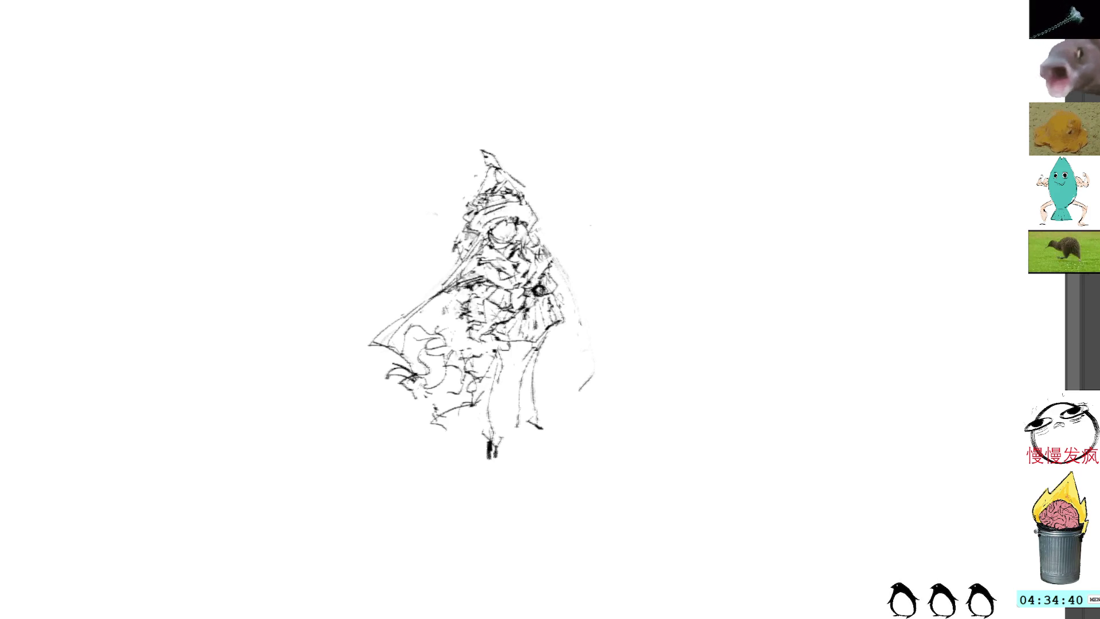
left_click_drag(504, 215, 509, 234)
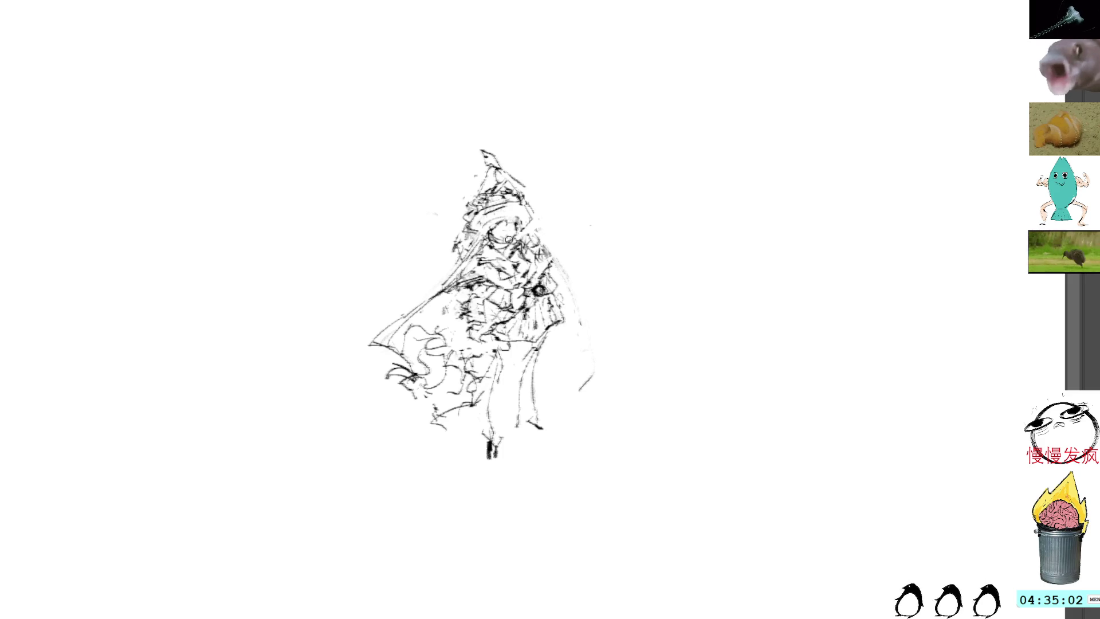
mouse_move(520, 241)
left_mouse_down()
mouse_move(532, 261)
mouse_move(477, 253)
mouse_move(465, 269)
left_mouse_up()
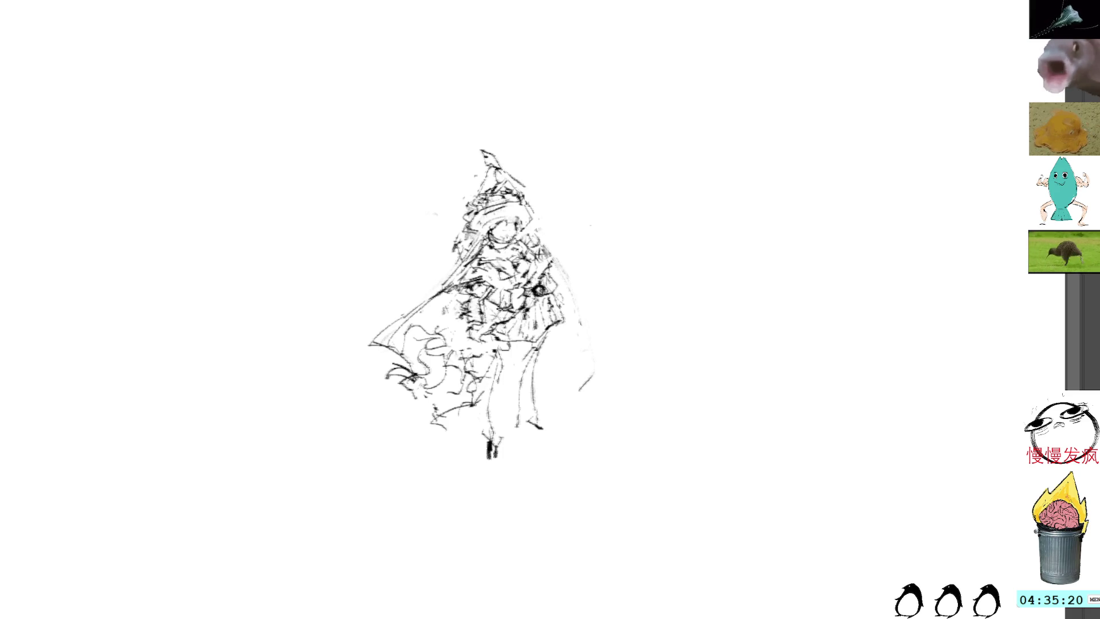
left_click_drag(450, 303, 467, 350)
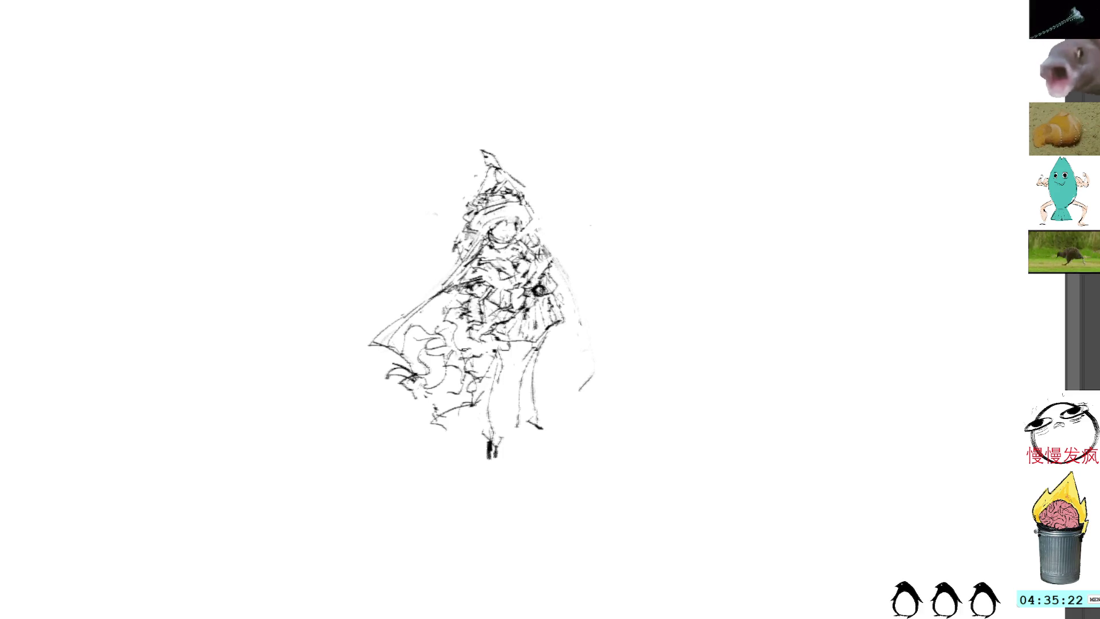
mouse_move(422, 395)
left_mouse_down()
mouse_move(440, 413)
mouse_move(482, 399)
left_mouse_up()
Deselect, add pencil marks below the face and on the right shoulder, and darken face, hair and hat lines
left_click(600, 205)
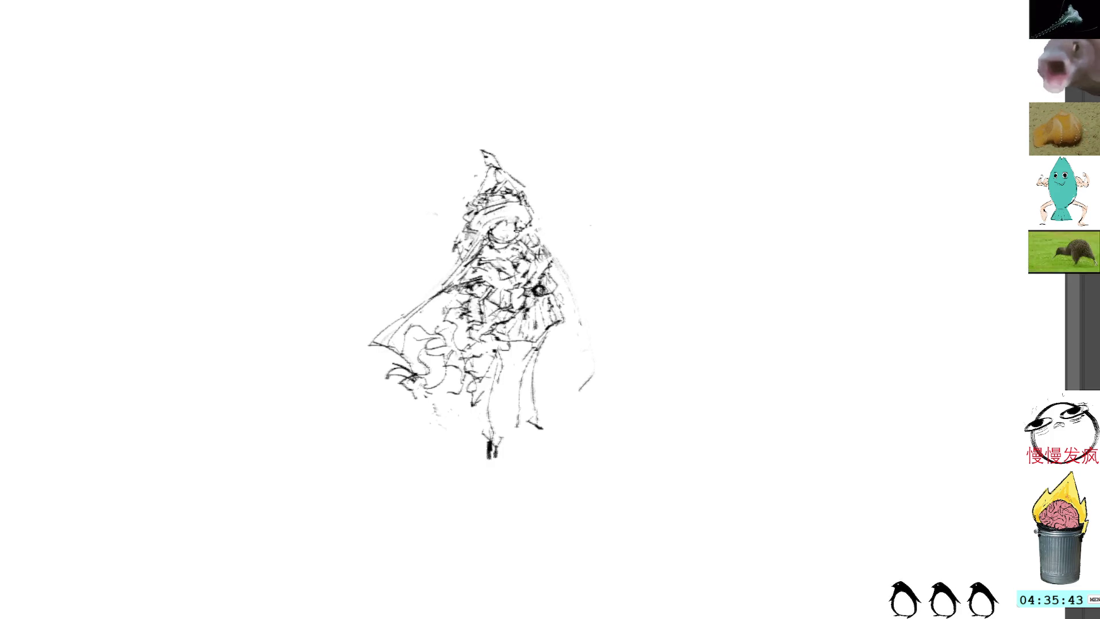
left_click_drag(527, 253, 556, 291)
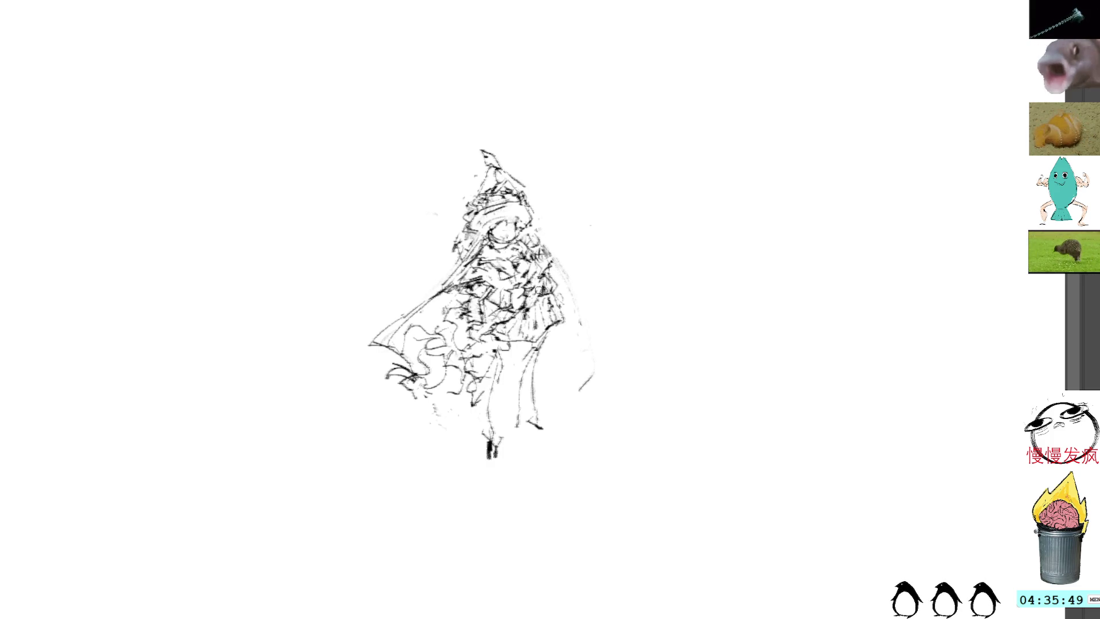
left_click_drag(547, 266, 573, 279)
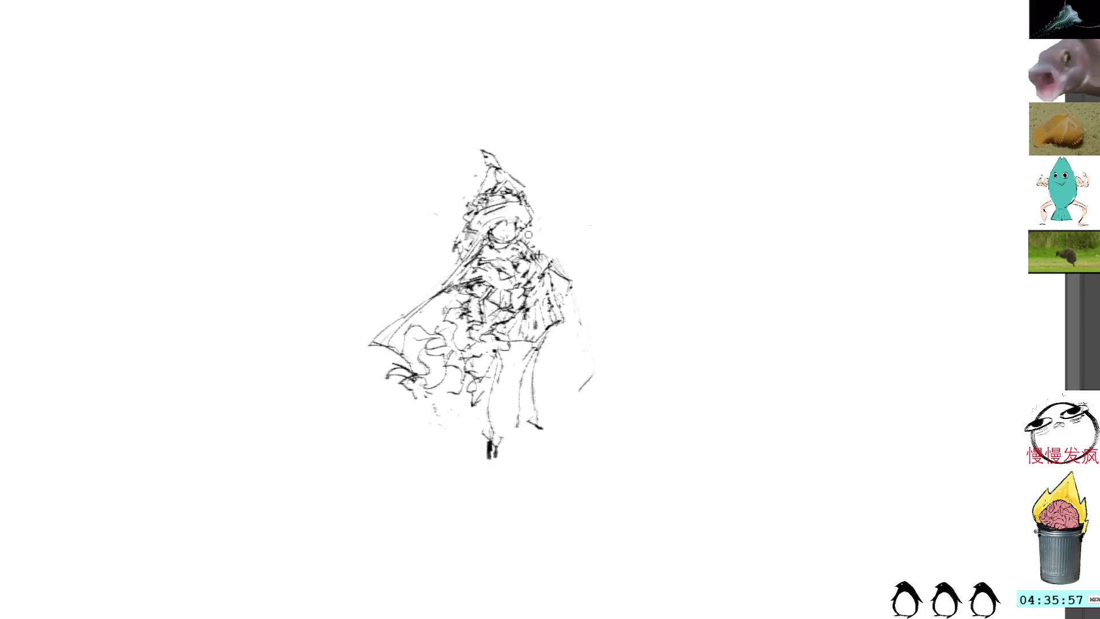
mouse_move(525, 200)
left_mouse_down()
mouse_move(529, 226)
mouse_move(528, 205)
left_mouse_up()
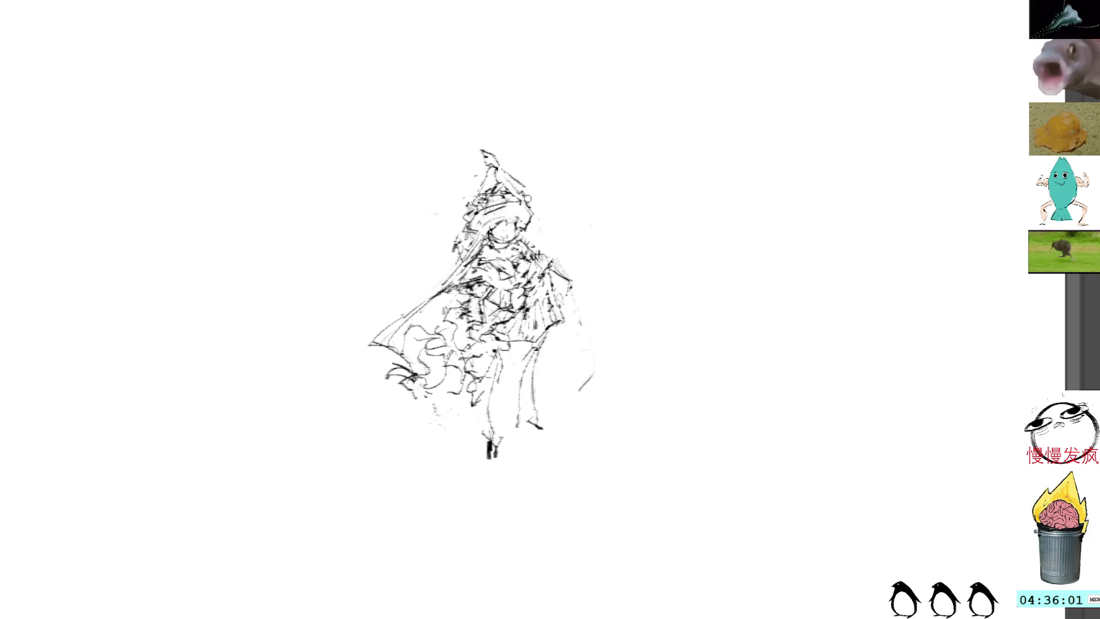
mouse_move(502, 175)
left_mouse_down()
mouse_move(519, 196)
mouse_move(491, 172)
left_mouse_up()
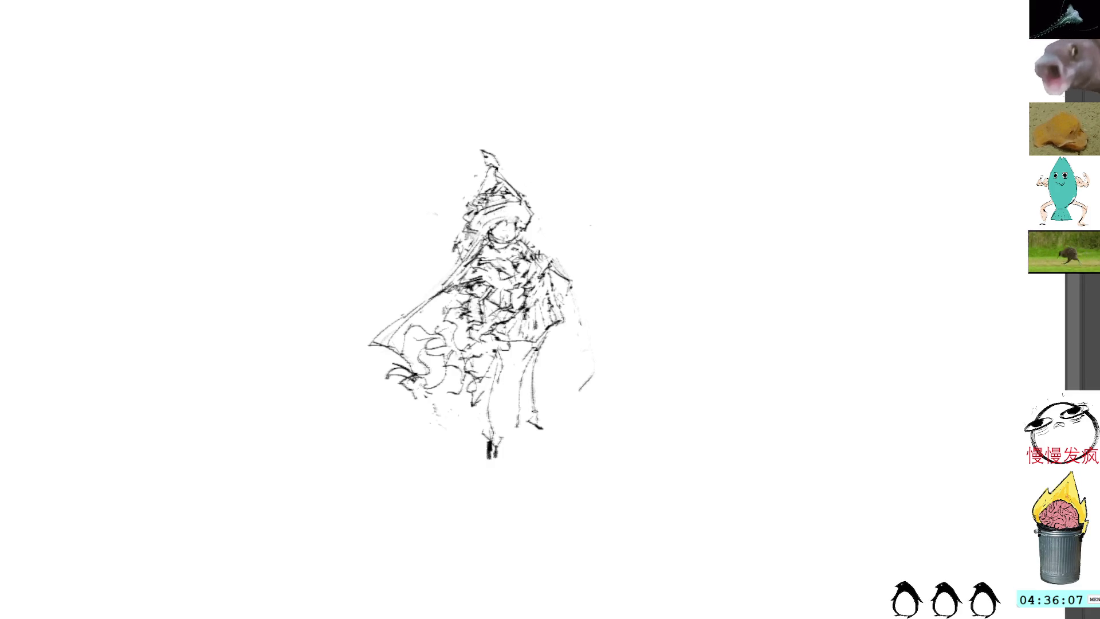
Draw a line down the right leg and refine chest, face and chin, discarding stray lower-robe strokes
mouse_move(526, 430)
left_mouse_down()
mouse_move(528, 348)
mouse_move(514, 433)
left_mouse_up()
key("ctrl+z")
key("ctrl+z")
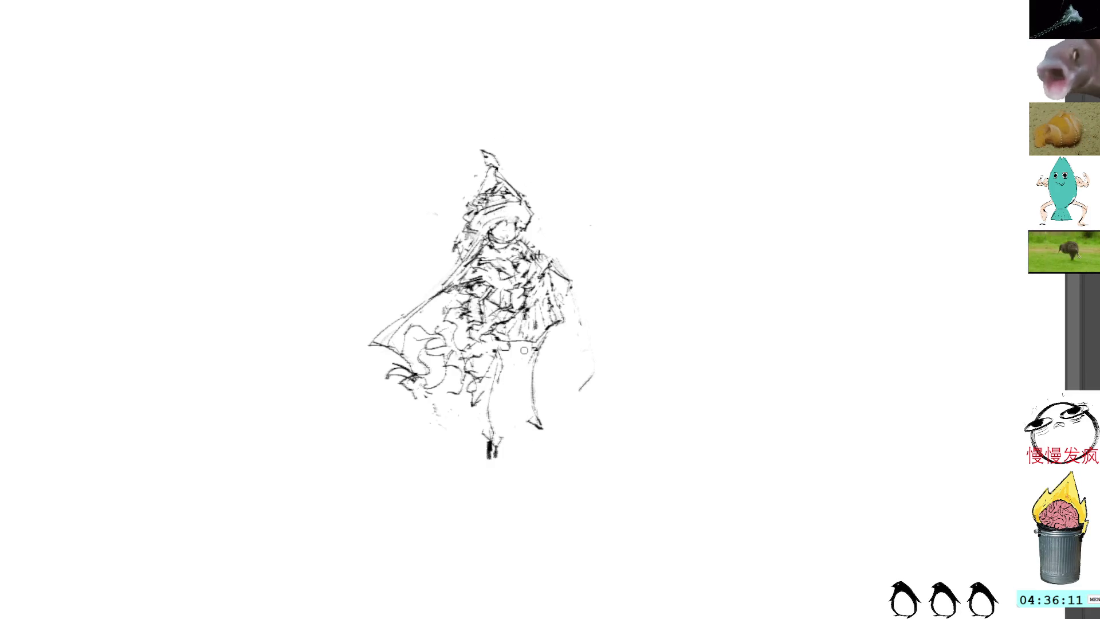
mouse_move(535, 358)
left_mouse_down()
mouse_move(535, 390)
mouse_move(523, 386)
mouse_move(541, 427)
mouse_move(533, 404)
left_mouse_up()
left_click_drag(516, 277, 501, 292)
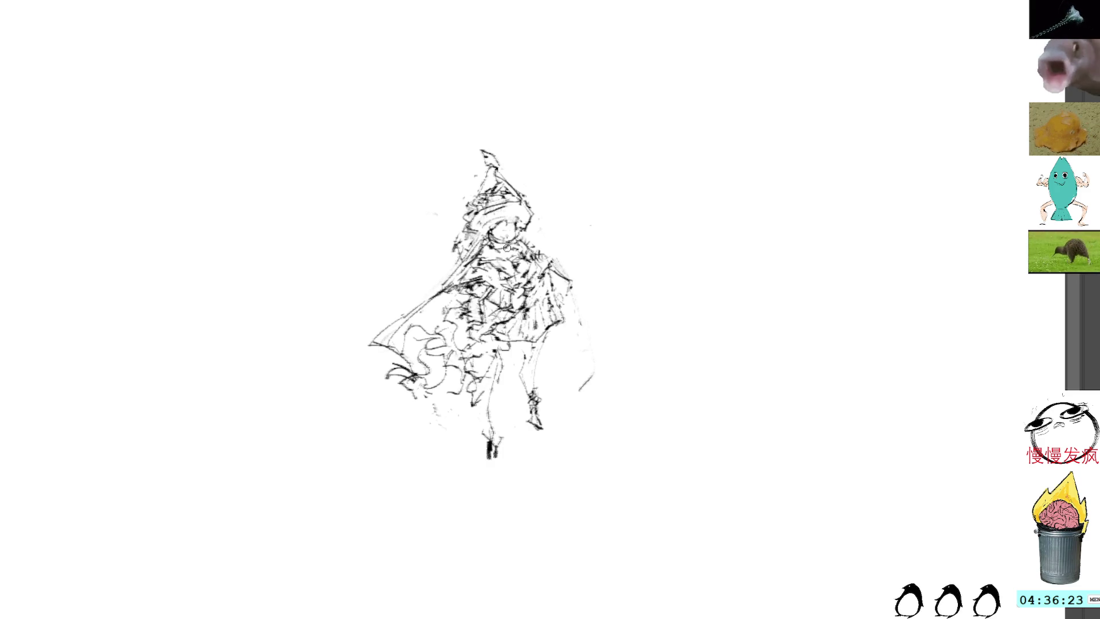
left_click_drag(517, 245, 503, 269)
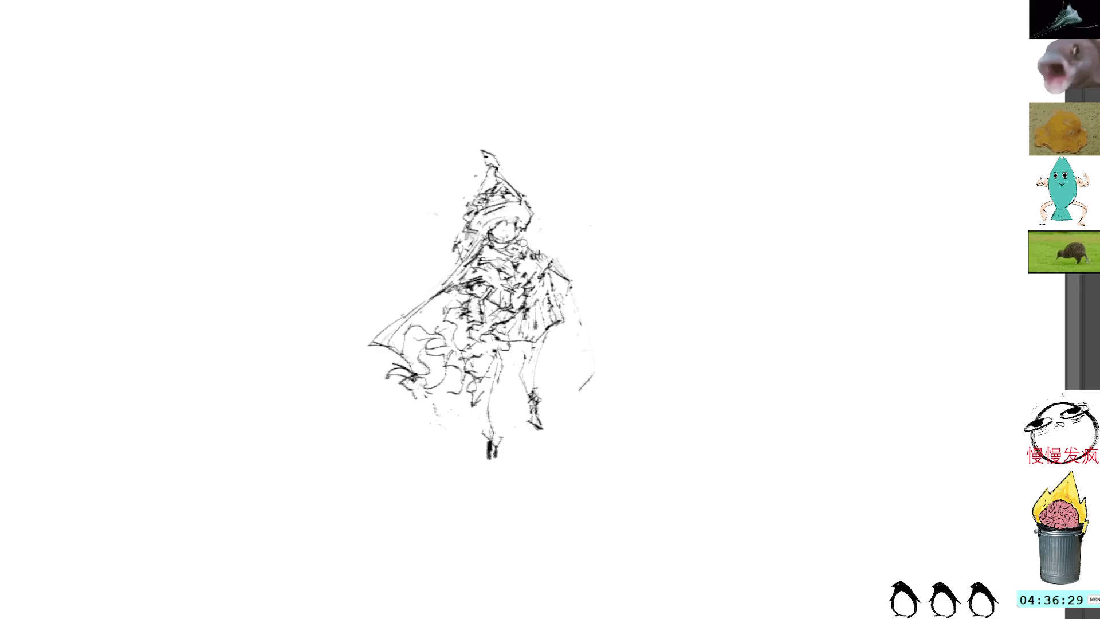
left_click_drag(499, 231, 524, 258)
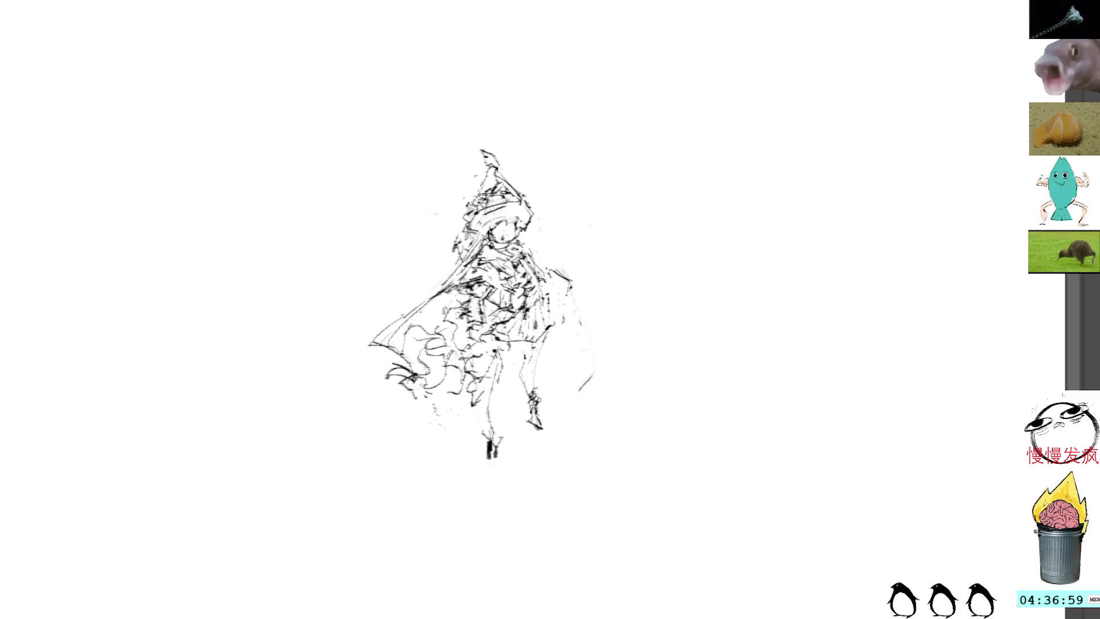
Lasso around the entire figure and skew it with Ctrl+T, committing the new lean
mouse_move(503, 124)
left_mouse_down()
mouse_move(437, 516)
mouse_move(500, 82)
mouse_move(513, 85)
left_mouse_up()
key("ctrl+t")
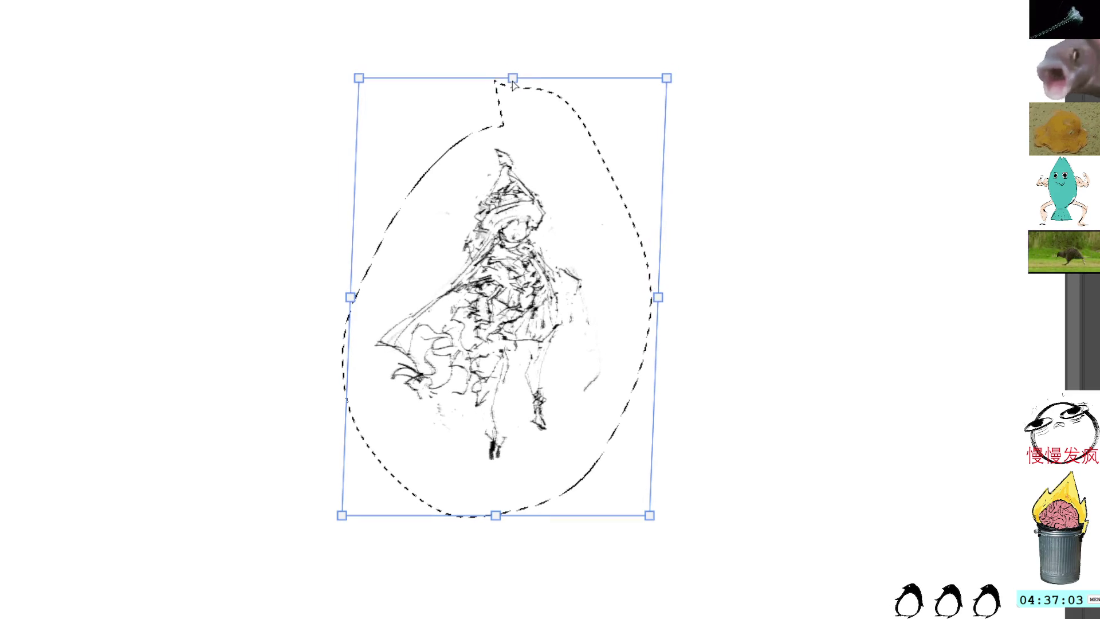
key("Return")
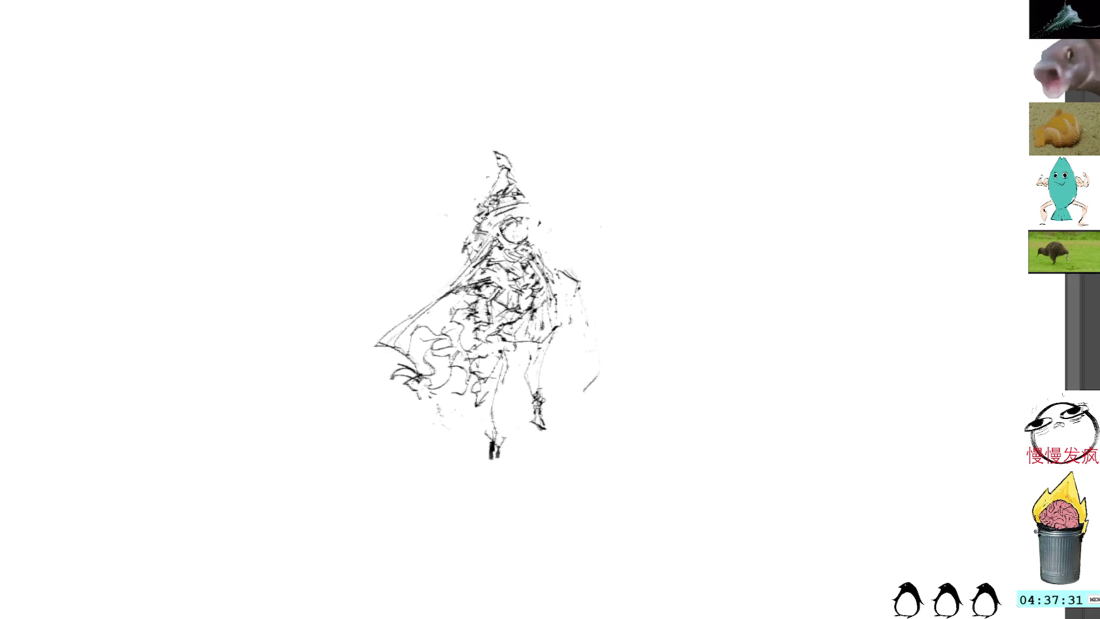
Lasso the head, shrink and stretch it taller for a higher hat, then compare versions with undo/redo
mouse_move(539, 241)
left_mouse_down()
mouse_move(496, 228)
mouse_move(544, 244)
mouse_move(531, 169)
mouse_move(488, 143)
mouse_move(533, 252)
left_mouse_up()
key("ctrl+t")
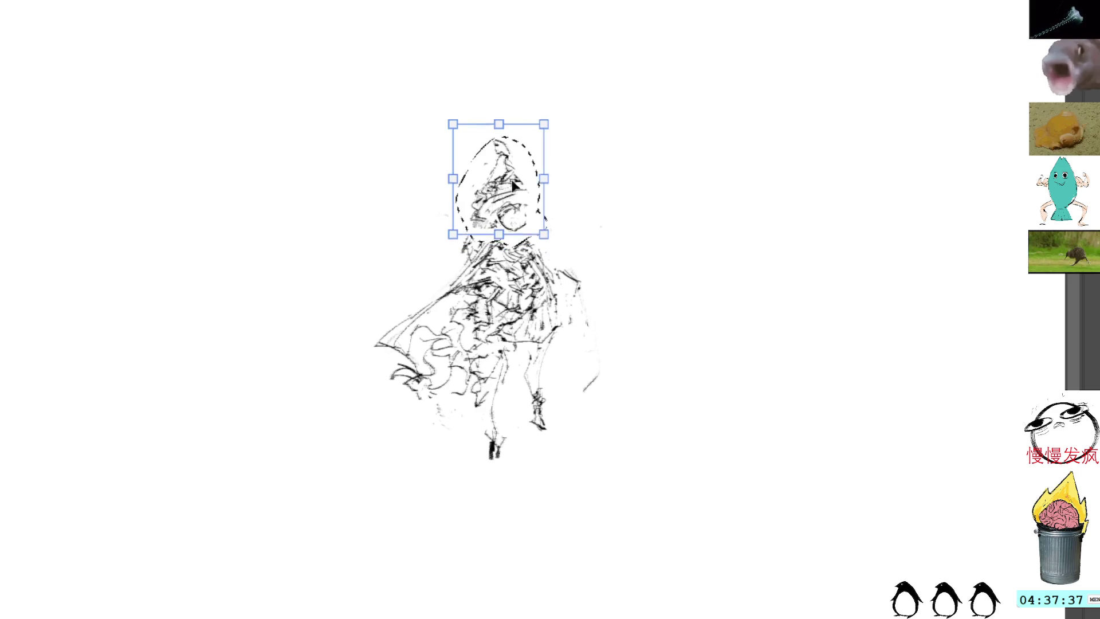
mouse_move(499, 124)
left_mouse_down()
mouse_move(502, 144)
mouse_move(501, 133)
left_mouse_up()
mouse_move(516, 198)
left_mouse_down()
mouse_move(519, 187)
mouse_move(507, 201)
left_mouse_up()
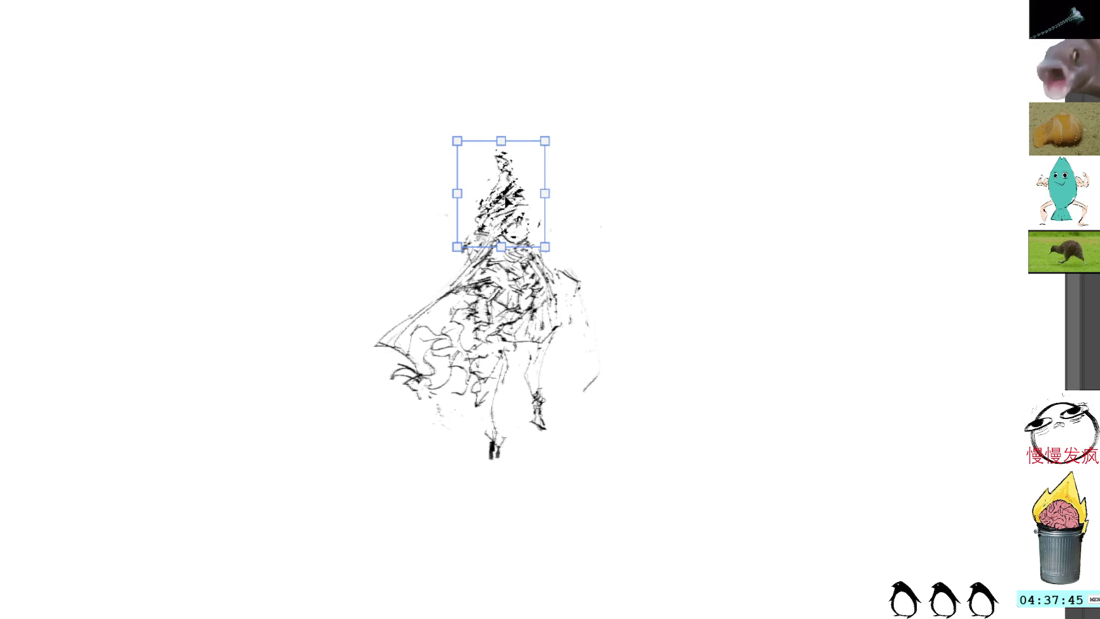
key("Return")
key("ctrl+z")
key("ctrl+shift+z")
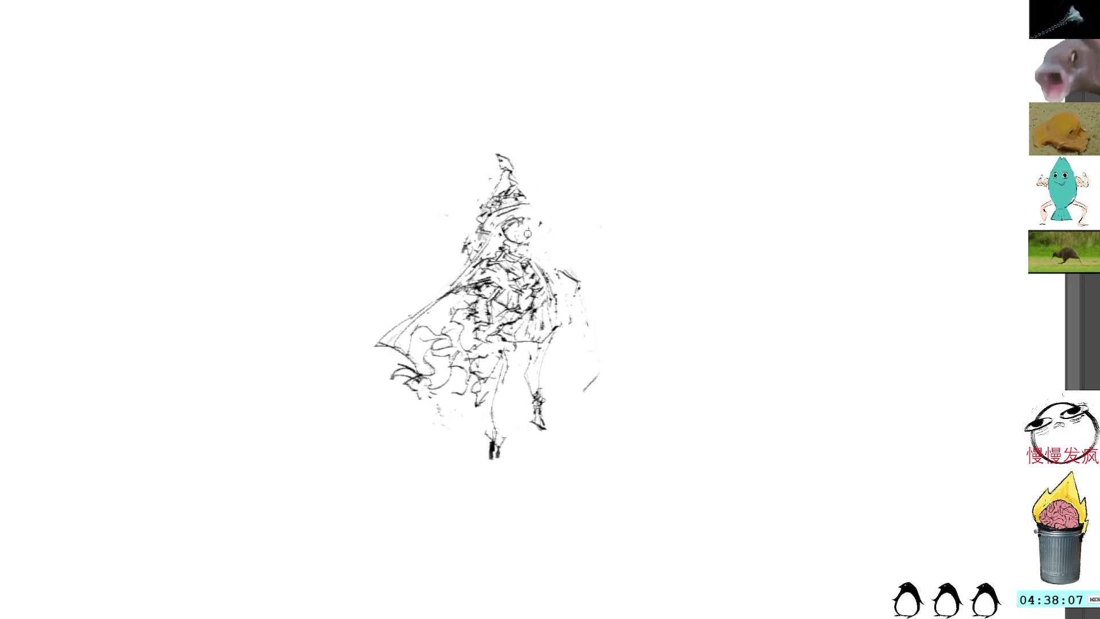
Add a short stroke beside the face and a long stroke down the figure's right side, undoing one stray mark
mouse_move(528, 224)
left_mouse_down()
mouse_move(524, 241)
mouse_move(530, 223)
left_mouse_up()
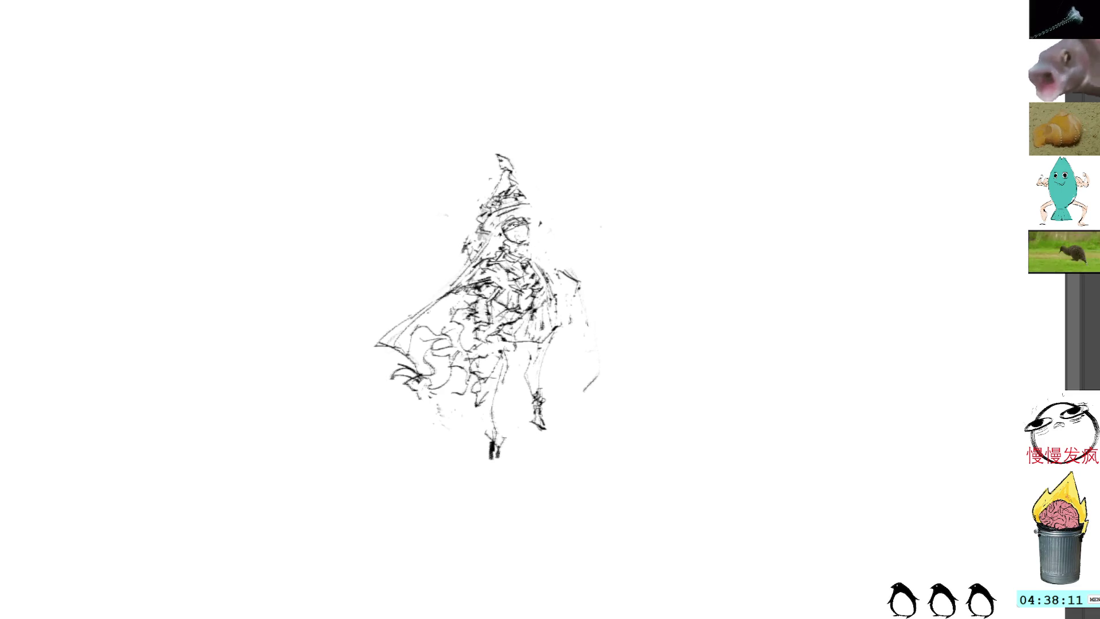
key("ctrl+z")
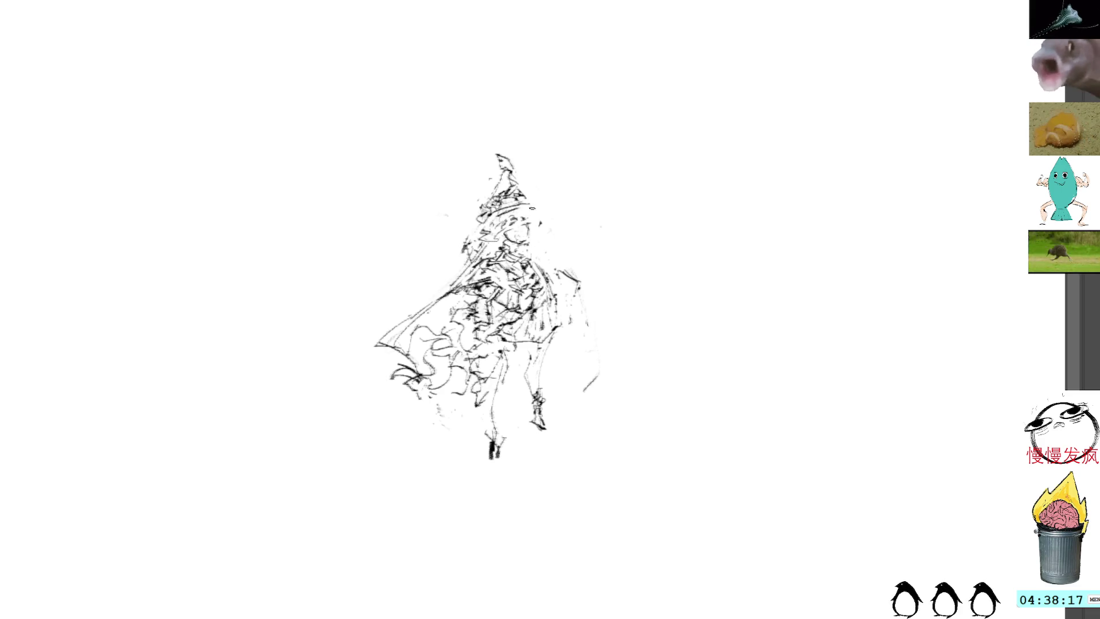
mouse_move(532, 212)
left_mouse_down()
mouse_move(543, 225)
mouse_move(527, 232)
left_mouse_up()
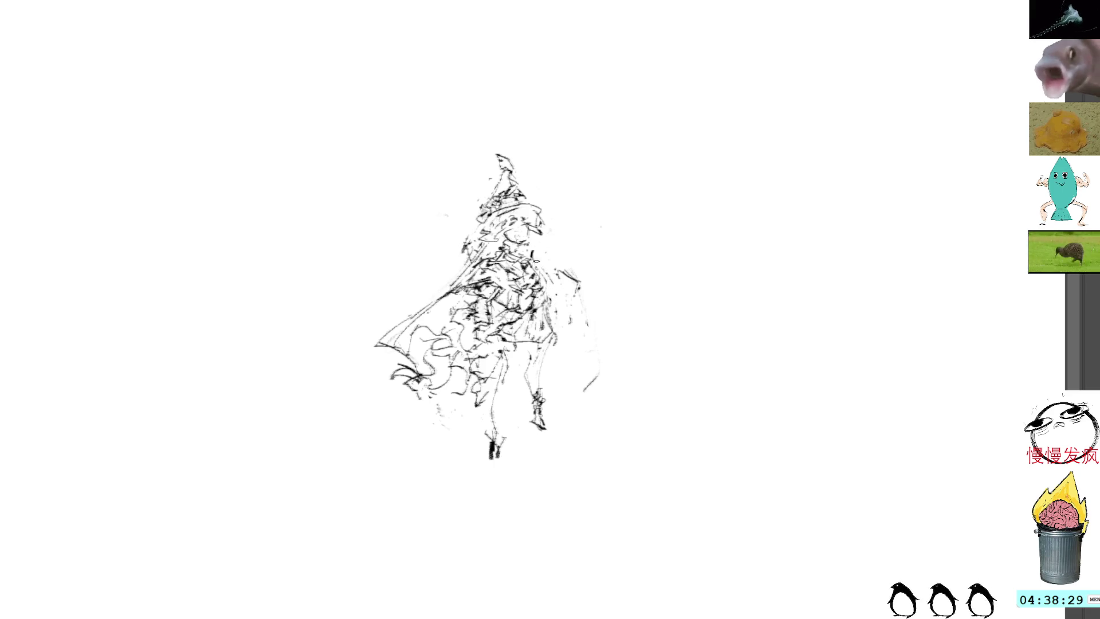
mouse_move(545, 290)
left_mouse_down()
mouse_move(559, 335)
mouse_move(520, 354)
mouse_move(565, 334)
mouse_move(522, 358)
mouse_move(596, 404)
mouse_move(573, 395)
mouse_move(583, 408)
left_mouse_up()
Lasso and delete the old lower-leg strokes, then draw long lines down the robe's lower right
key("l")
key("ctrl+t")
key("Escape")
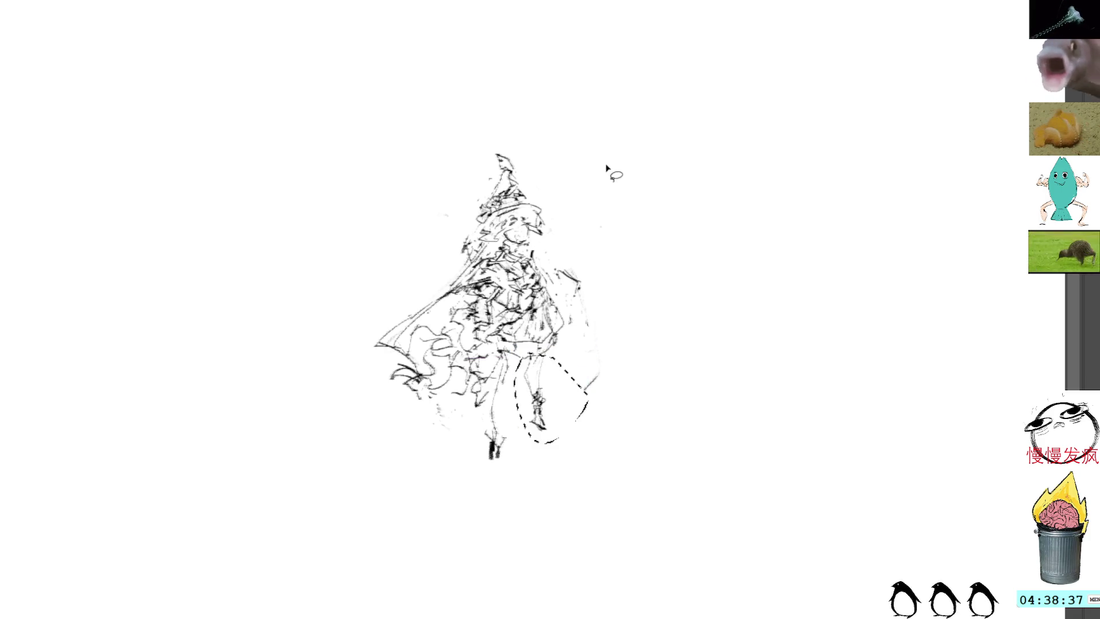
key("Delete")
key("ctrl+shift+a")
key("b")
left_click_drag(551, 344, 549, 399)
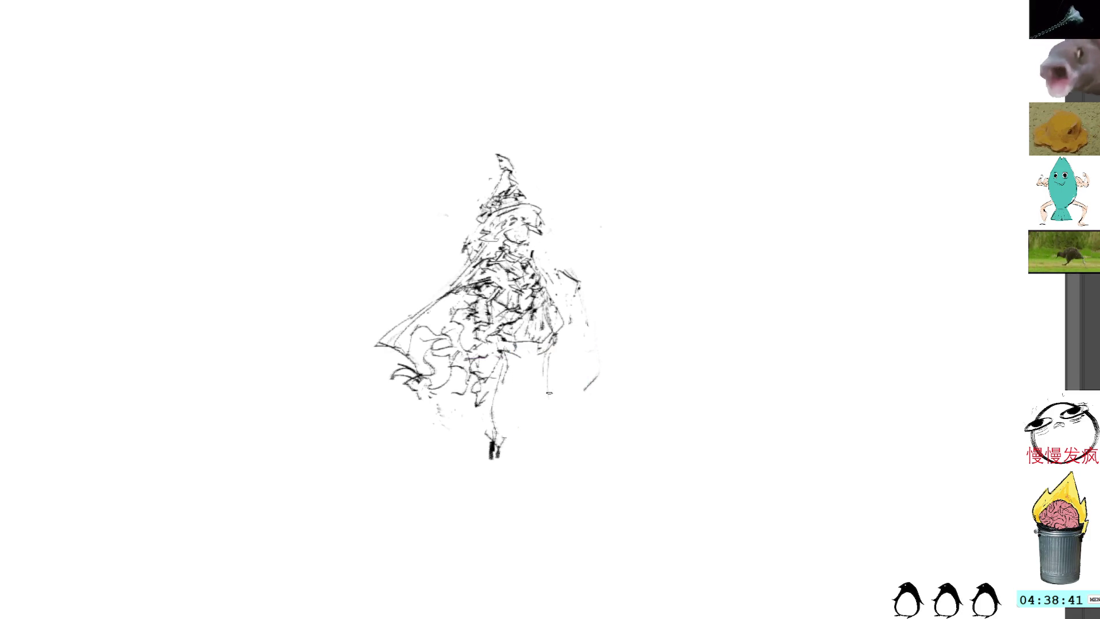
mouse_move(544, 358)
left_mouse_down()
mouse_move(556, 429)
mouse_move(539, 366)
mouse_move(536, 395)
mouse_move(562, 446)
left_mouse_up()
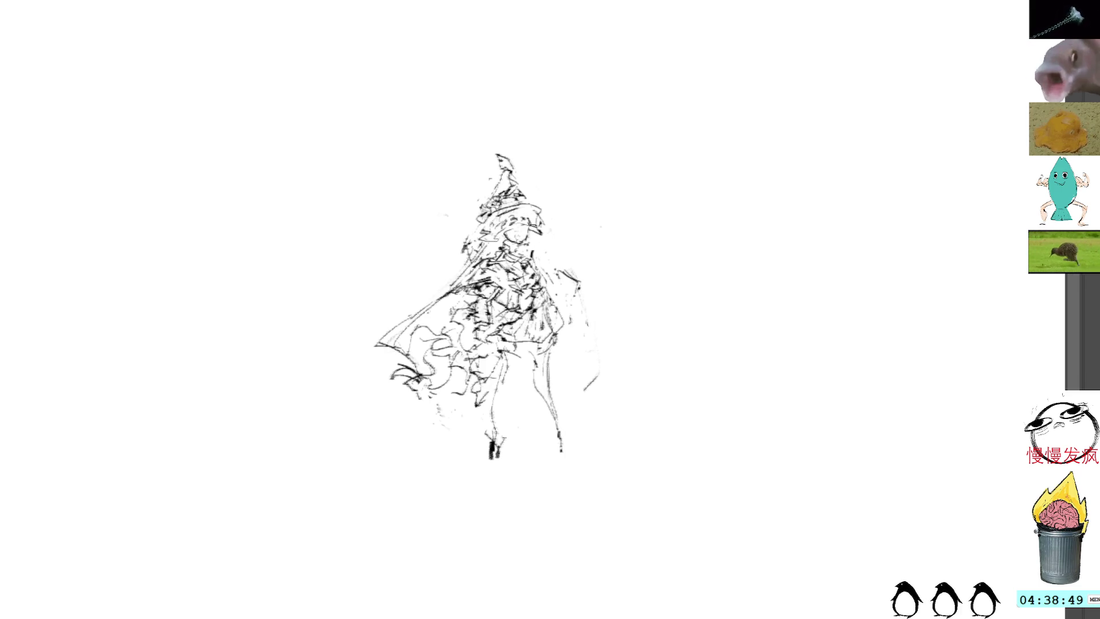
Clean up the face and neck lines and add detail strokes to the chest and robe
mouse_move(524, 252)
left_mouse_down()
mouse_move(541, 264)
mouse_move(542, 291)
left_mouse_up()
mouse_move(504, 249)
left_mouse_down()
mouse_move(490, 256)
mouse_move(505, 281)
mouse_move(501, 313)
left_mouse_up()
left_click_drag(493, 258, 506, 281)
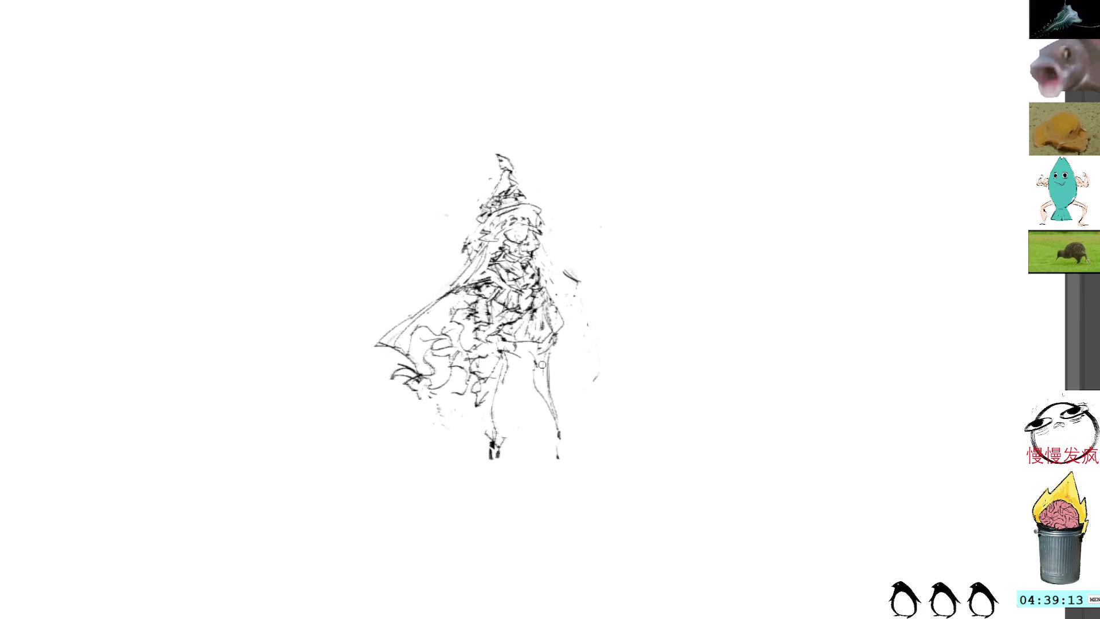
left_click_drag(502, 302, 520, 303)
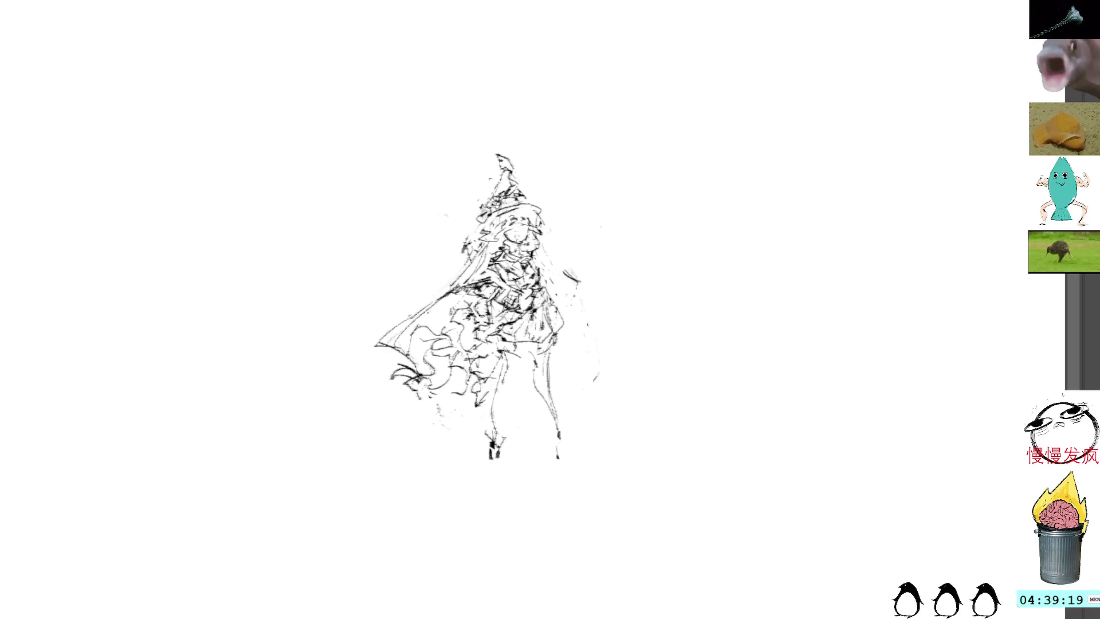
left_click_drag(478, 319, 487, 323)
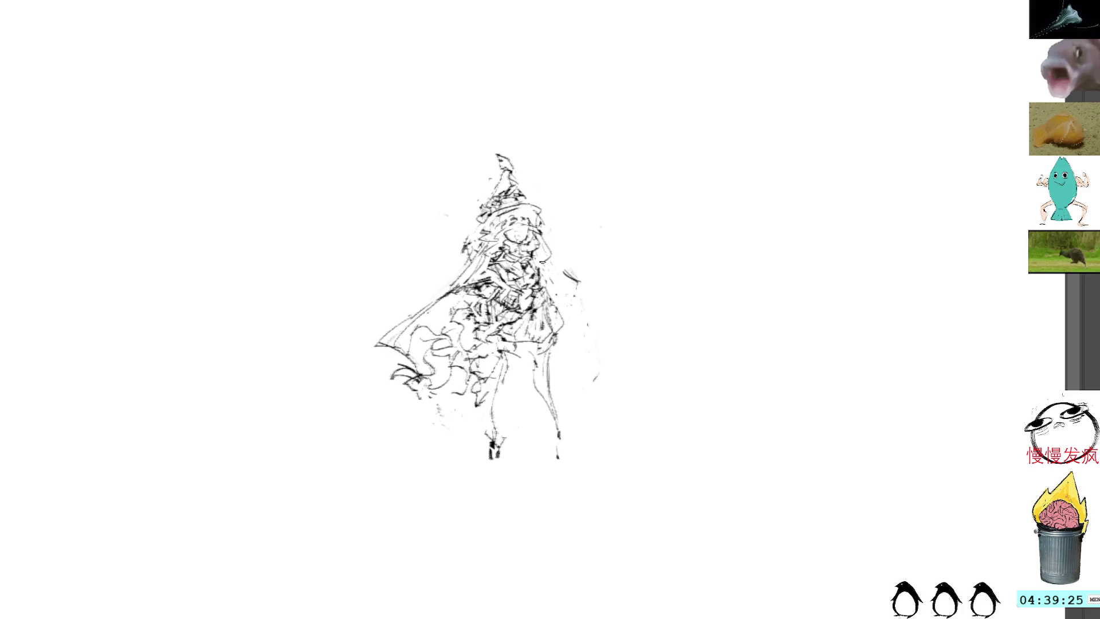
Draw long flowing hair strands down the right side, sketch the legs, then lasso-delete the messy right leg
mouse_move(550, 269)
left_mouse_down()
mouse_move(589, 361)
mouse_move(585, 392)
mouse_move(560, 385)
left_mouse_up()
left_click_drag(551, 249, 598, 358)
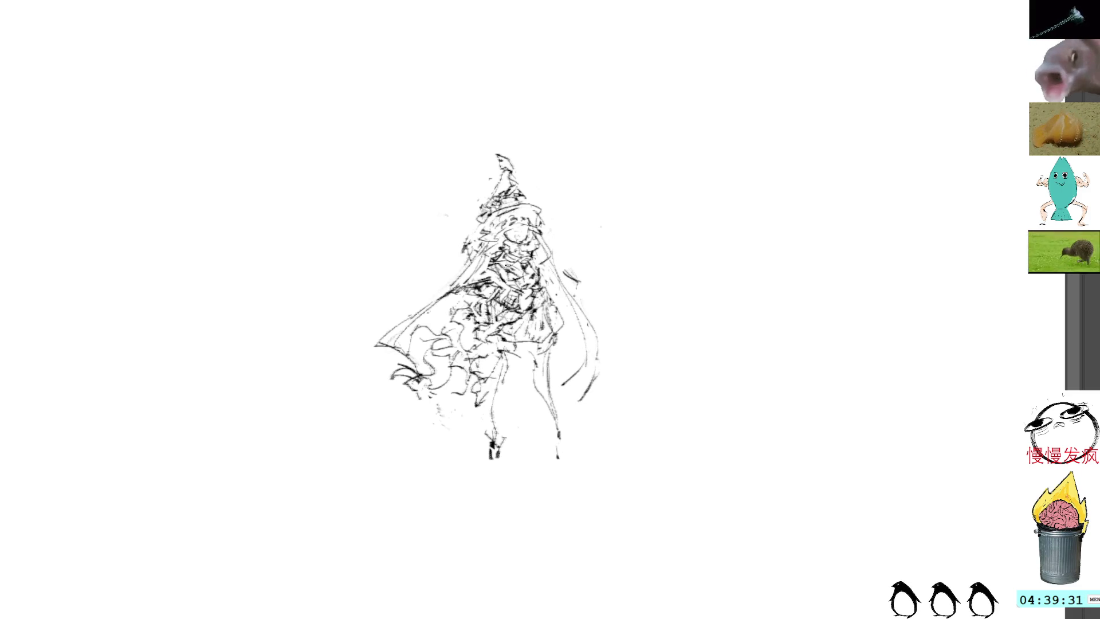
mouse_move(545, 342)
left_mouse_down()
mouse_move(517, 449)
mouse_move(506, 385)
mouse_move(517, 473)
mouse_move(509, 467)
left_mouse_up()
left_click_drag(503, 341, 510, 439)
left_click_drag(544, 350, 516, 448)
left_click_drag(541, 352, 518, 450)
key("ctrl+z")
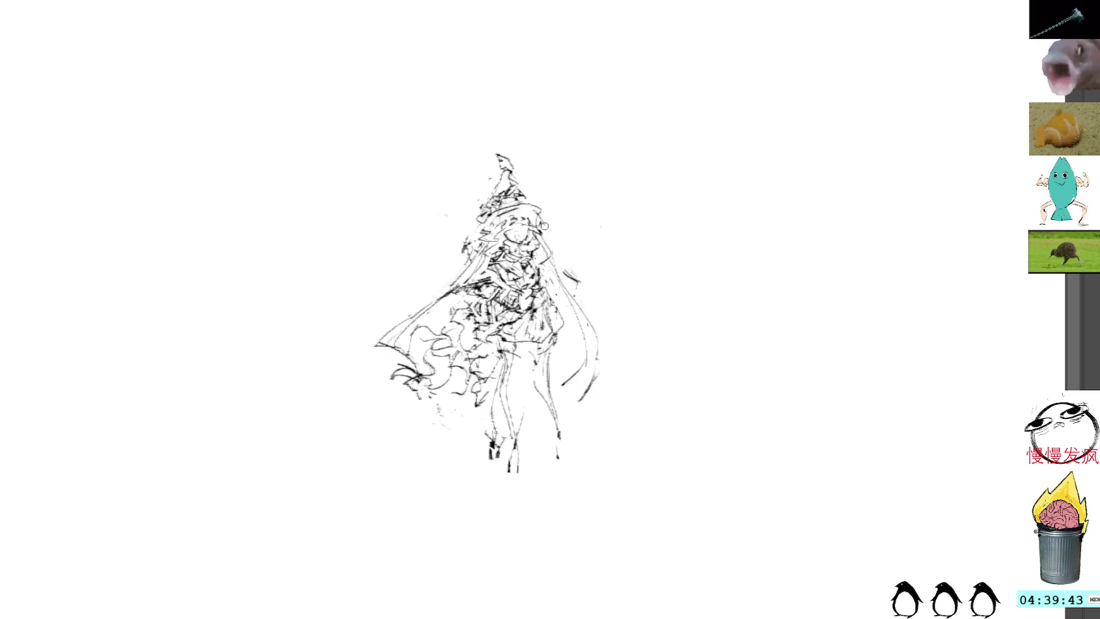
mouse_move(570, 352)
left_mouse_down()
mouse_move(541, 361)
mouse_move(568, 480)
mouse_move(562, 464)
left_mouse_up()
key("Delete")
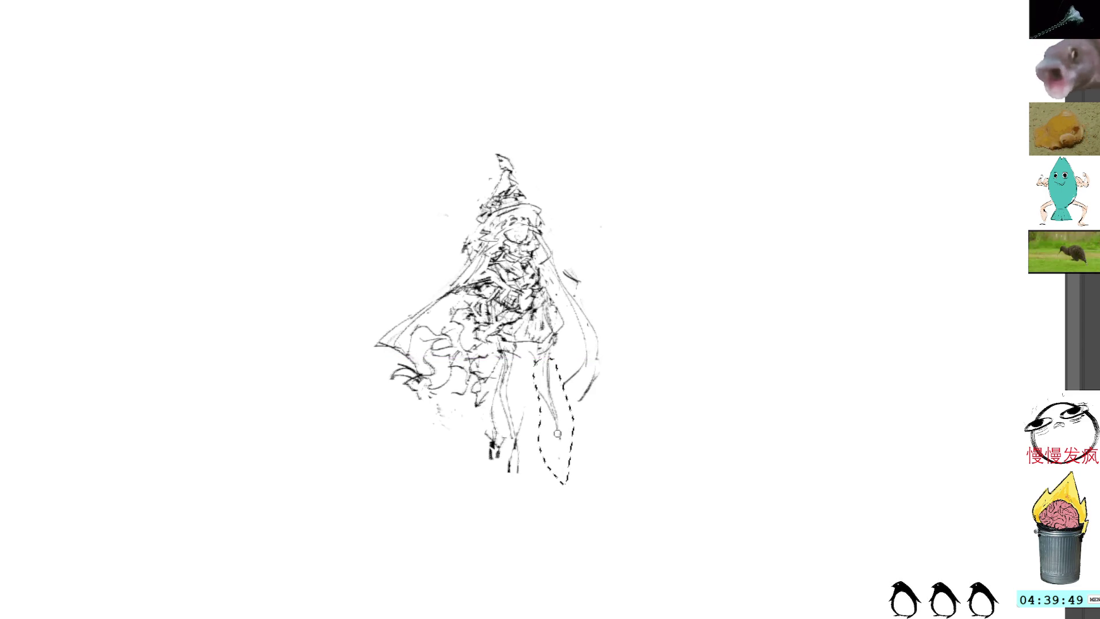
Add strokes near the chest and down the right side, and clear out the cape's lower-left strokes
left_click_drag(541, 266, 565, 306)
mouse_move(563, 355)
left_mouse_down()
mouse_move(563, 399)
mouse_move(555, 355)
mouse_move(572, 347)
left_mouse_up()
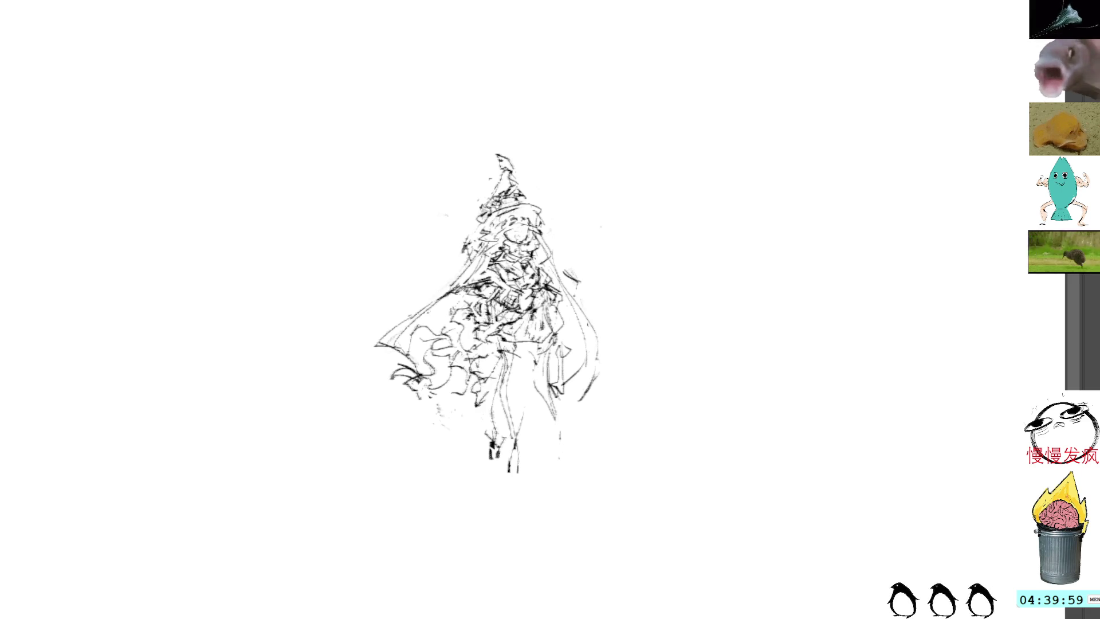
mouse_move(458, 394)
left_mouse_down()
mouse_move(442, 326)
mouse_move(452, 352)
mouse_move(402, 343)
left_mouse_up()
key("Delete")
key("ctrl+d")
Redraw the cape's lower-left edge lightly, fill gaps right of the middle, and lasso the lower legs
mouse_move(456, 350)
left_mouse_down()
mouse_move(464, 368)
mouse_move(480, 364)
mouse_move(453, 346)
mouse_move(467, 343)
mouse_move(449, 325)
mouse_move(467, 321)
mouse_move(453, 306)
left_mouse_up()
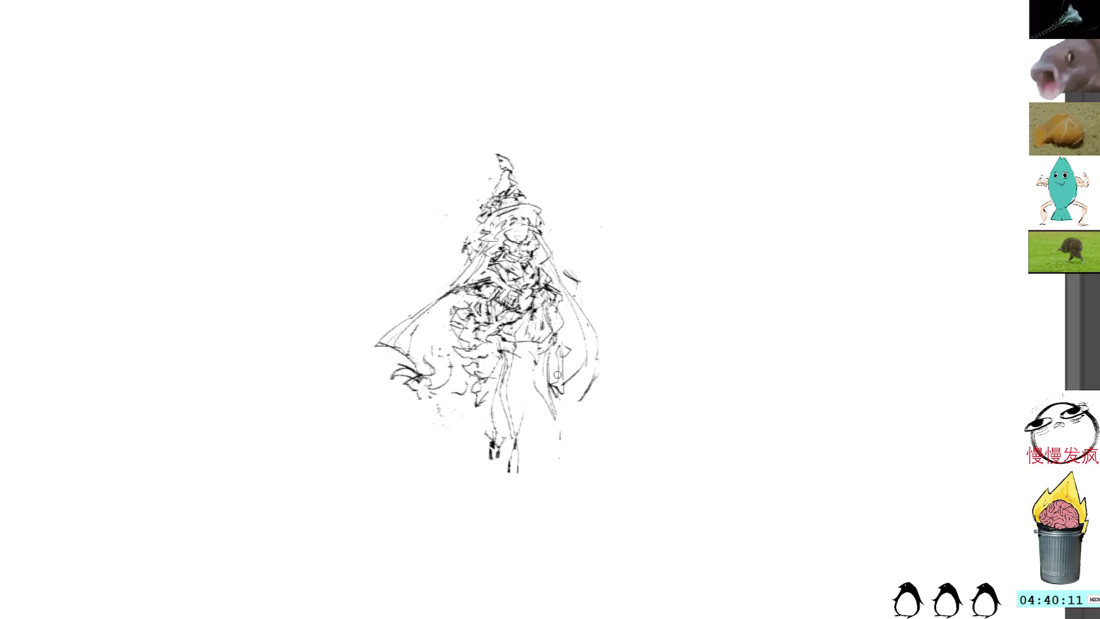
mouse_move(554, 396)
left_mouse_down()
mouse_move(570, 368)
mouse_move(569, 350)
mouse_move(558, 359)
mouse_move(569, 335)
mouse_move(554, 309)
mouse_move(536, 347)
mouse_move(521, 351)
mouse_move(547, 342)
left_mouse_up()
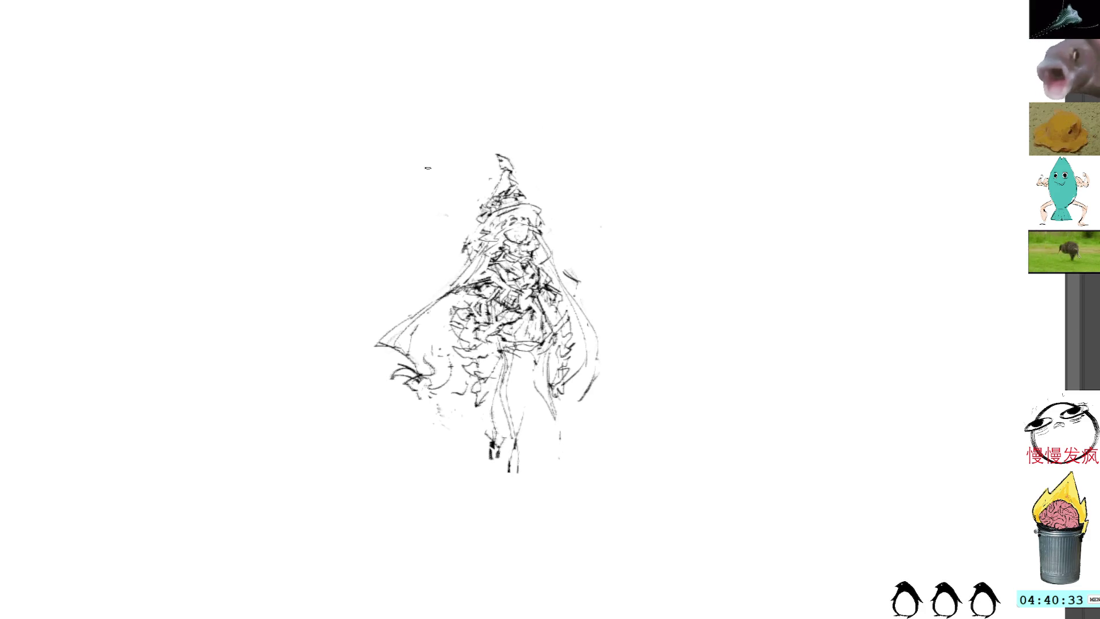
mouse_move(518, 361)
left_mouse_down()
mouse_move(493, 444)
mouse_move(519, 362)
left_mouse_up()
Deselect, try new leg lines in the lower centre and along the right leg, undo two, then lasso the lower left leg
key("ctrl+d")
left_click_drag(542, 389, 555, 450)
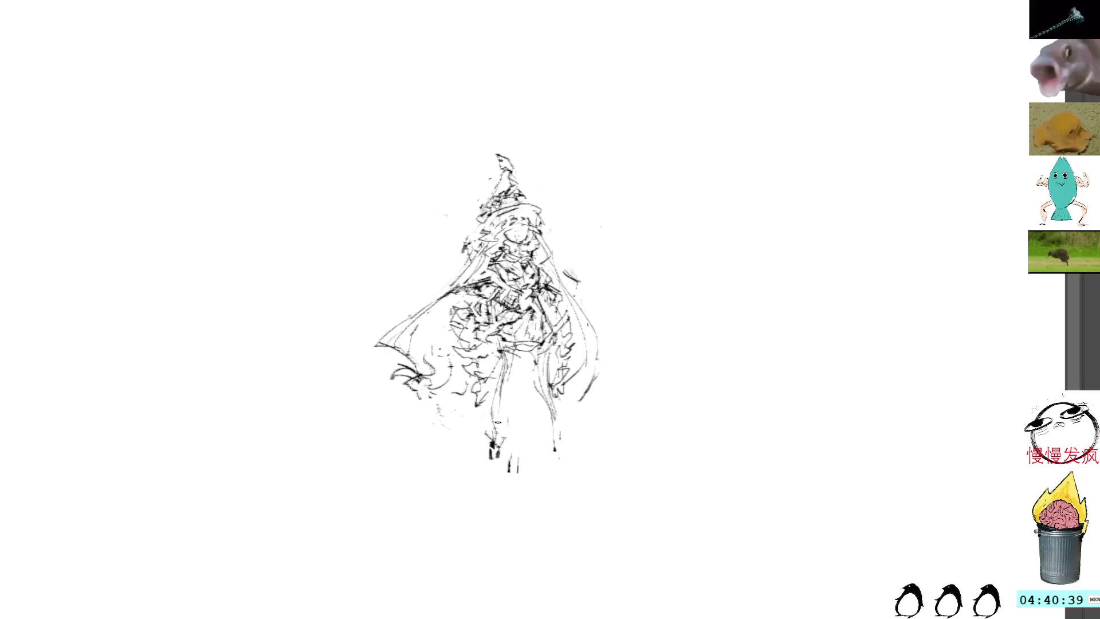
left_click_drag(509, 367, 500, 466)
left_click_drag(492, 416, 516, 431)
left_click_drag(505, 393, 495, 458)
key("ctrl+z")
key("ctrl+z")
key("ctrl+z")
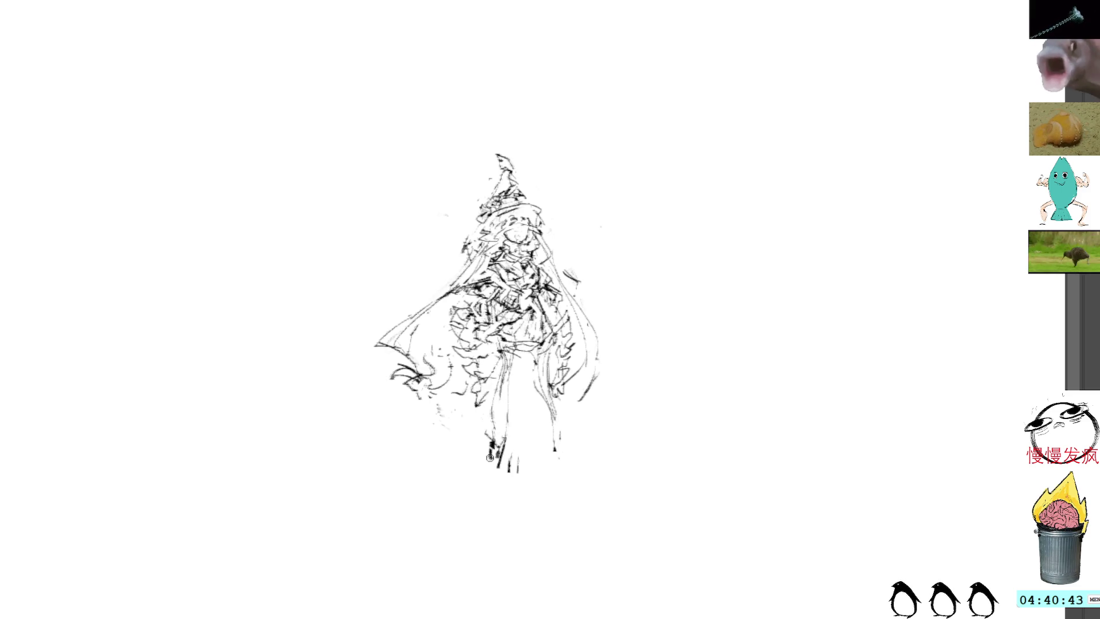
key("ctrl+z")
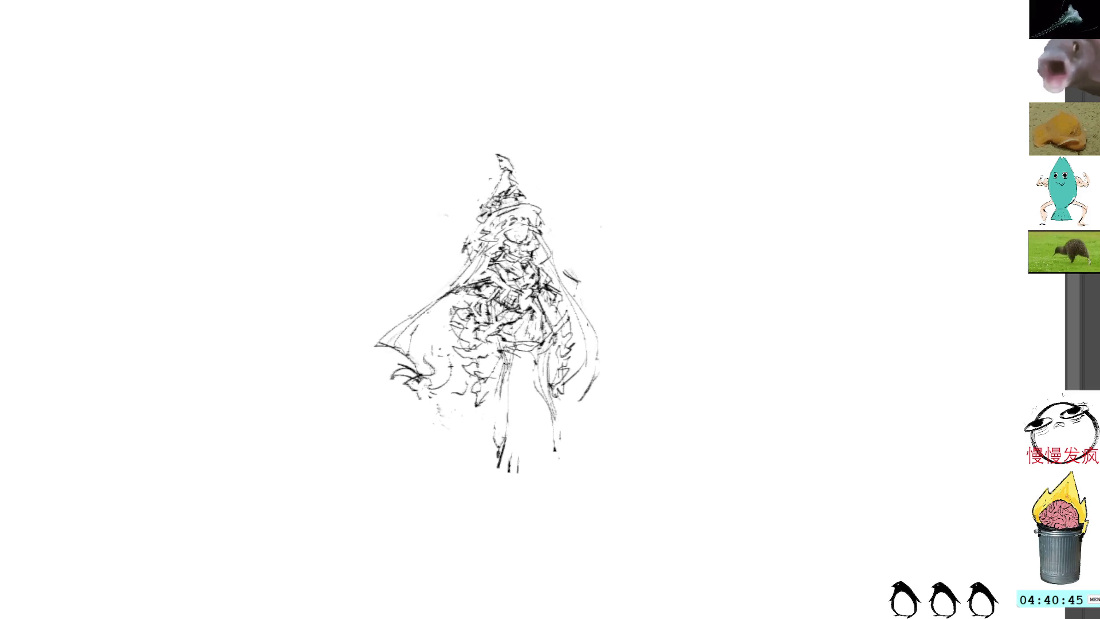
left_click_drag(520, 396, 509, 435)
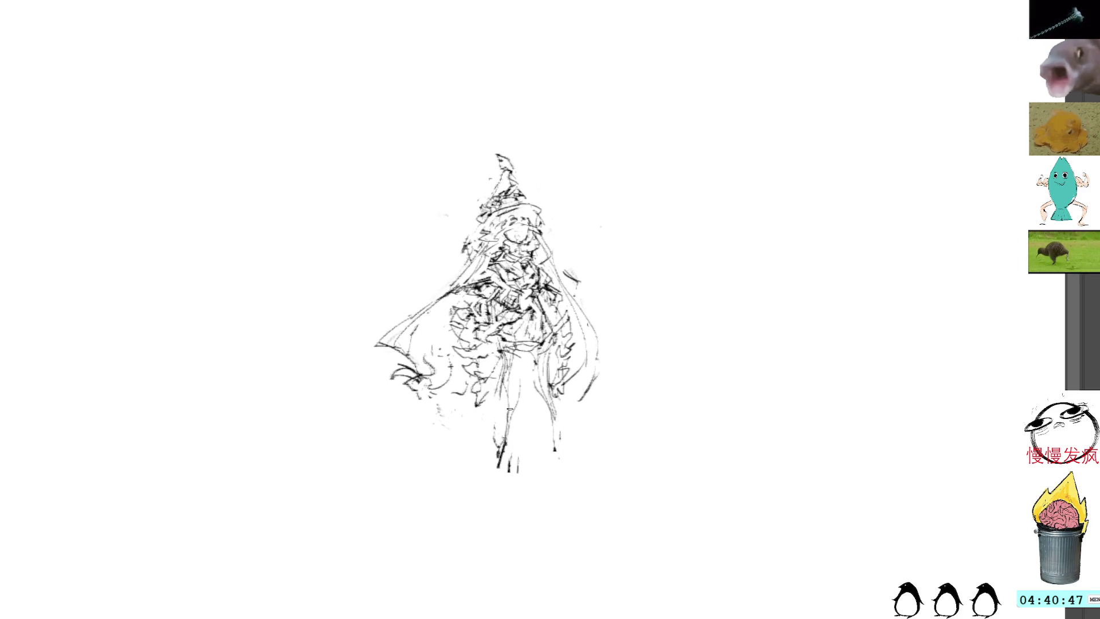
left_click_drag(555, 363, 561, 445)
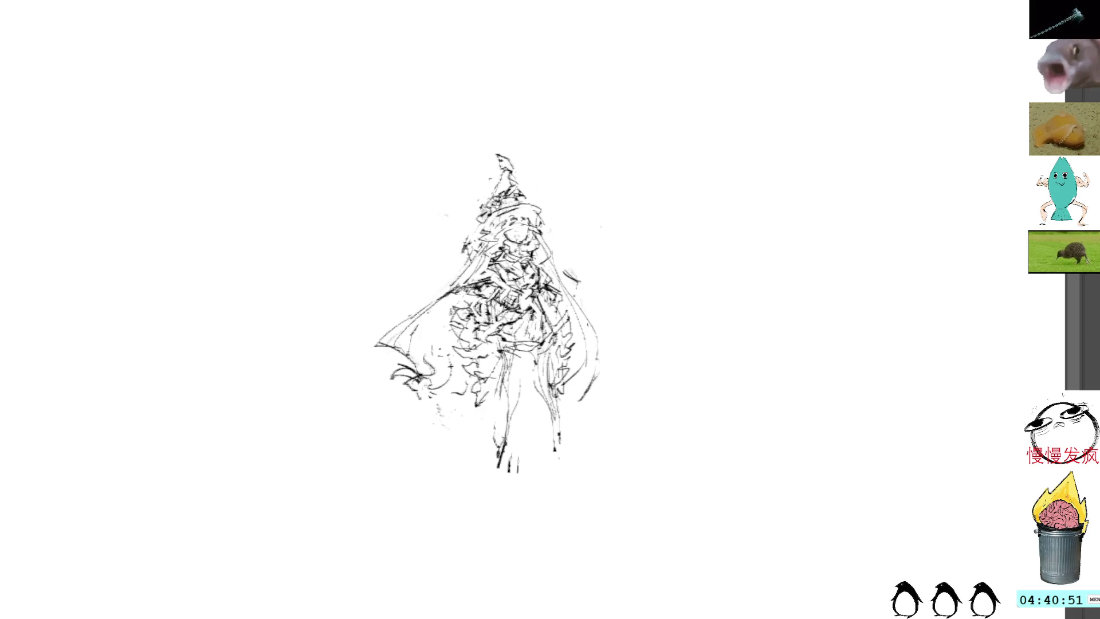
mouse_move(518, 362)
left_mouse_down()
mouse_move(487, 475)
mouse_move(513, 486)
mouse_move(519, 433)
mouse_move(506, 379)
mouse_move(517, 362)
left_mouse_up()
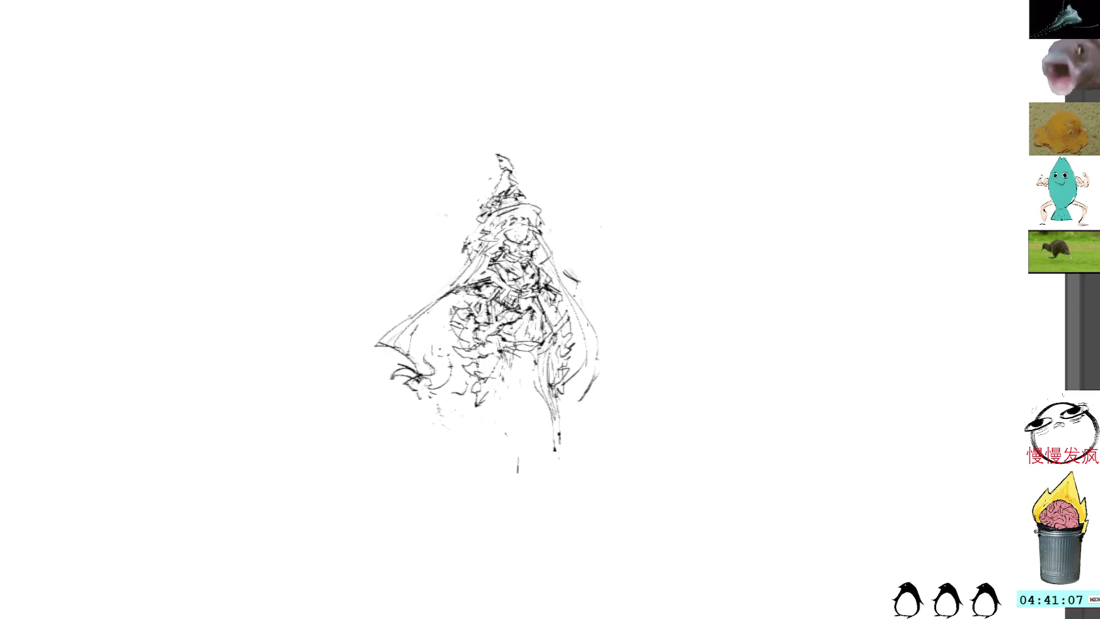
Draw the skirt hem curve, ink both legs down to small feet, and add curls left of the cape
left_click_drag(517, 355, 557, 345)
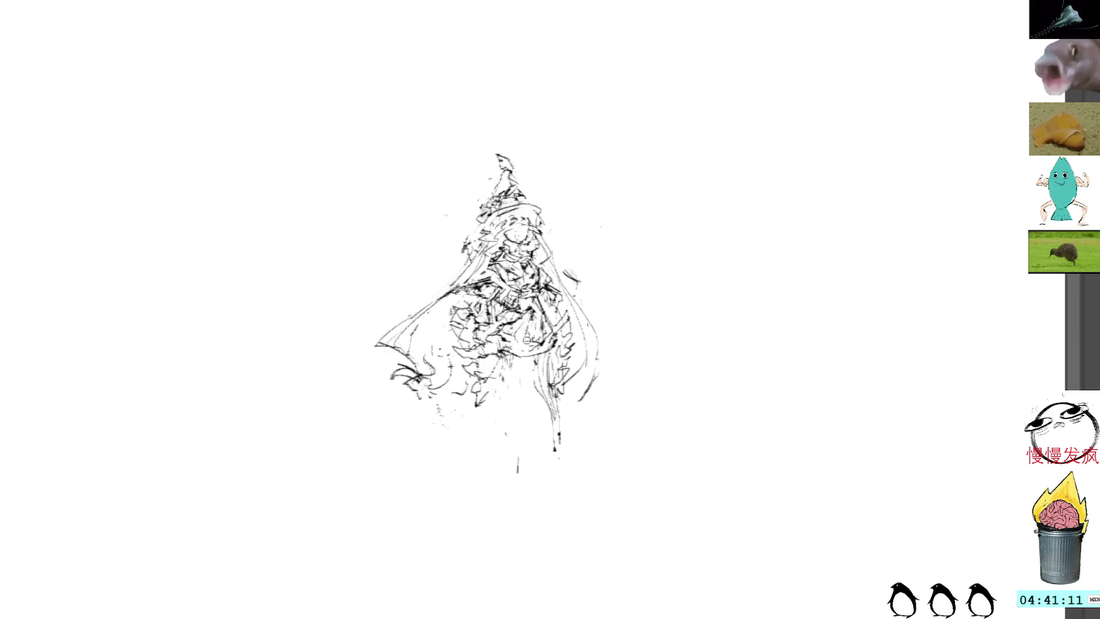
left_click_drag(507, 348, 554, 341)
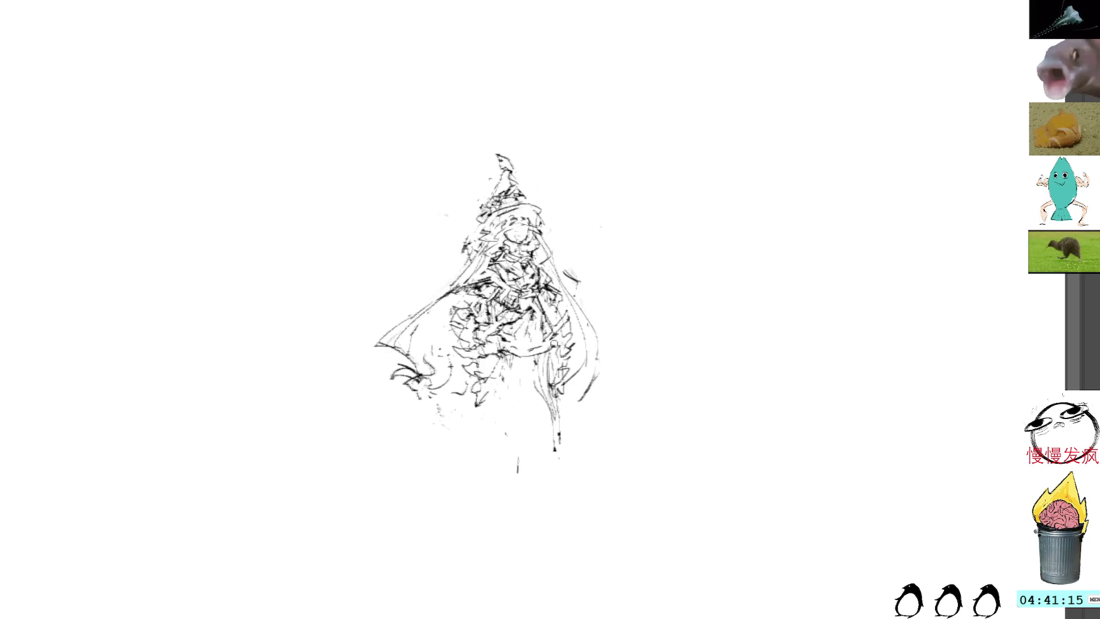
mouse_move(553, 314)
left_mouse_down()
mouse_move(554, 365)
mouse_move(481, 418)
mouse_move(478, 452)
left_mouse_up()
left_click_drag(508, 358, 475, 455)
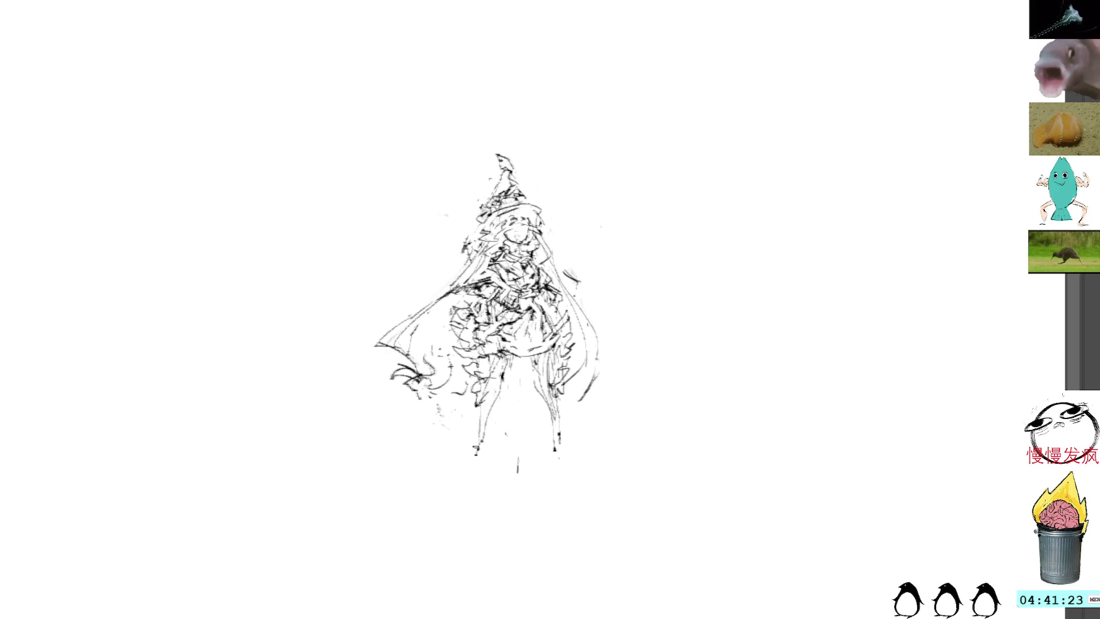
left_click_drag(492, 362, 477, 448)
left_click_drag(505, 358, 480, 438)
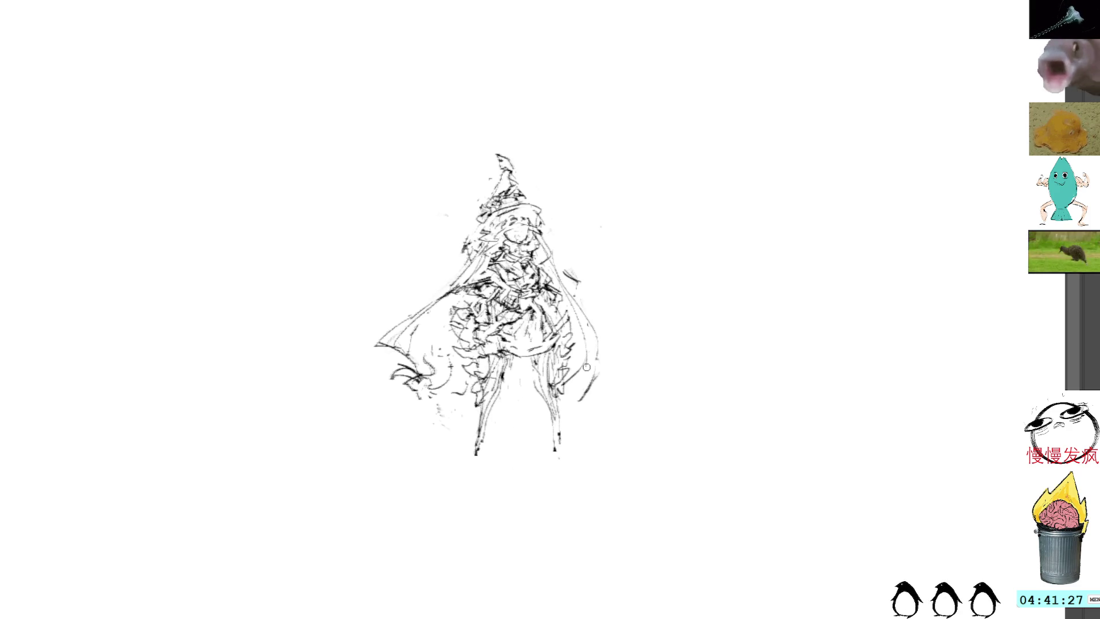
left_click_drag(559, 436, 557, 451)
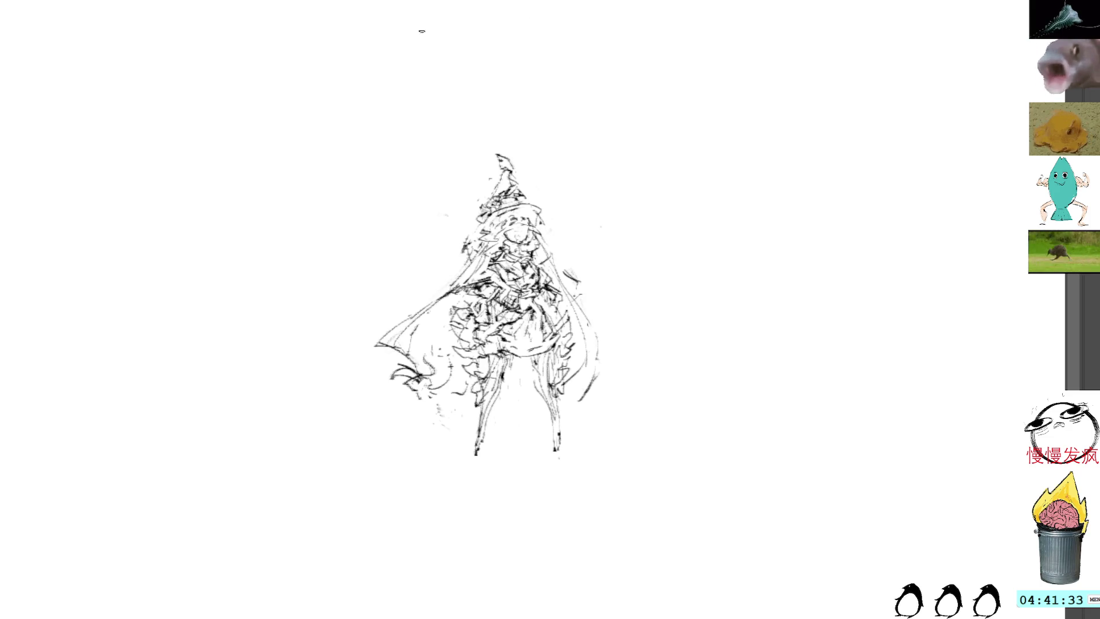
left_click_drag(425, 350, 438, 324)
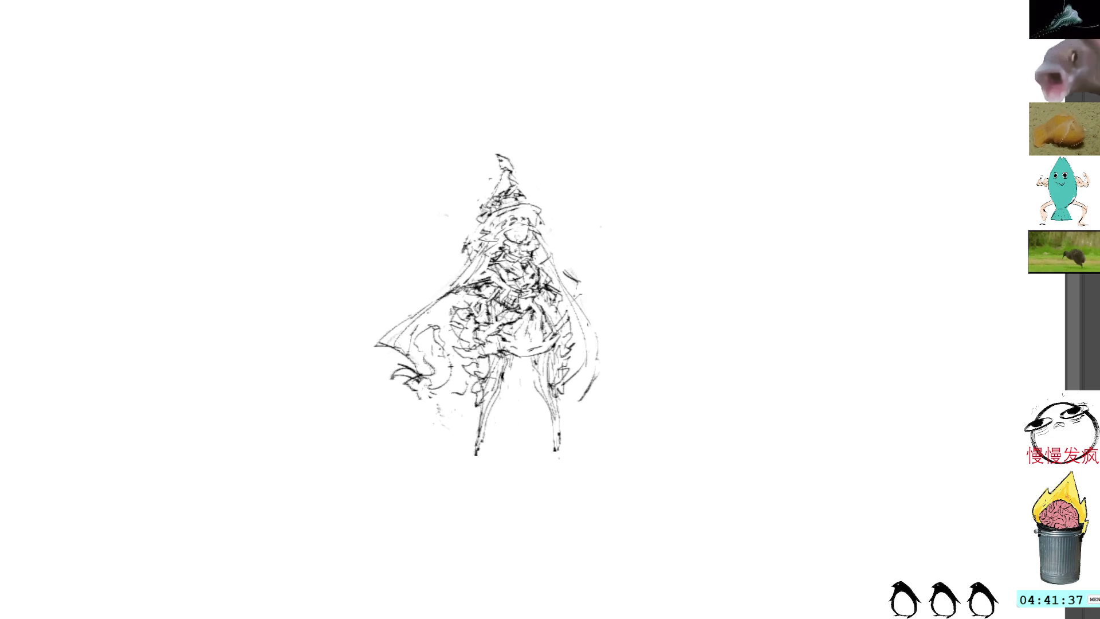
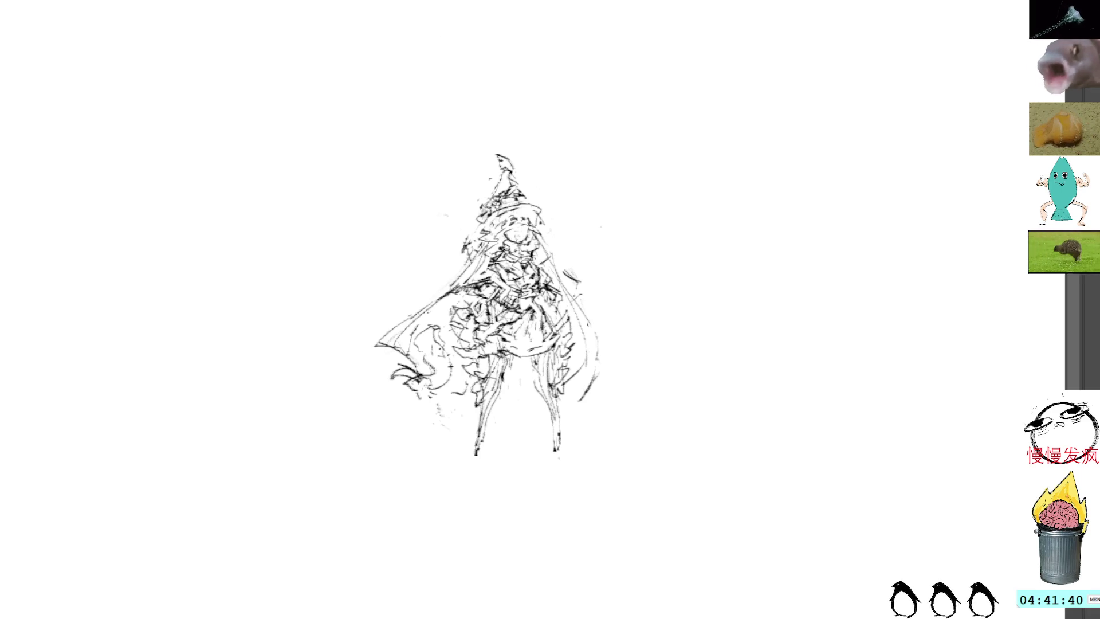
Sketch rough strokes over both of the figure's shoulders
mouse_move(571, 283)
left_mouse_down()
mouse_move(552, 307)
mouse_move(539, 261)
left_mouse_up()
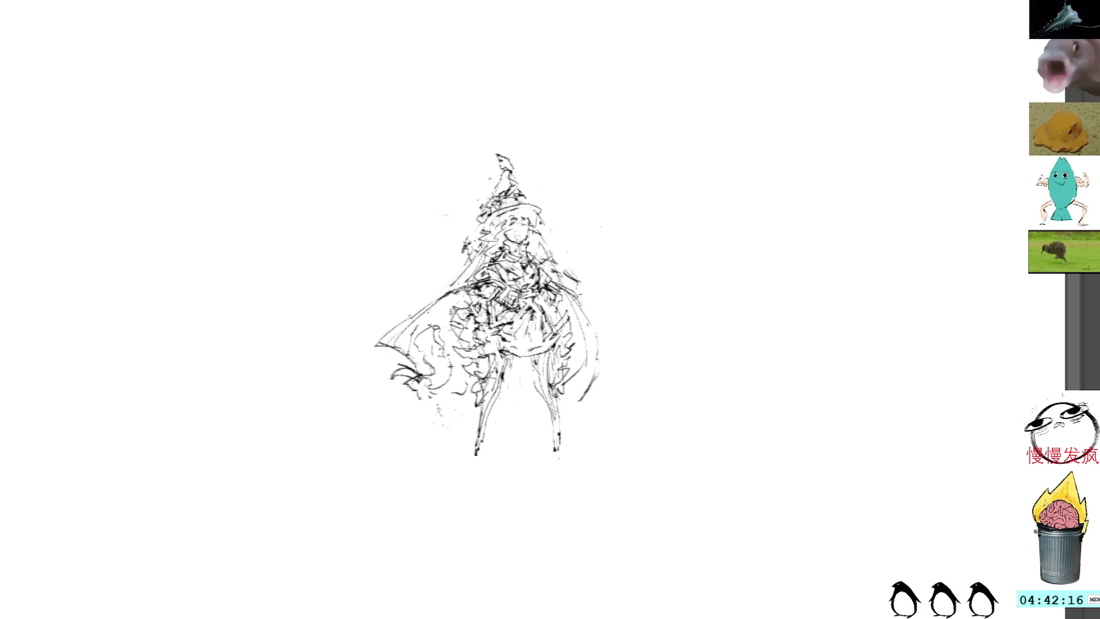
left_click_drag(435, 299, 475, 267)
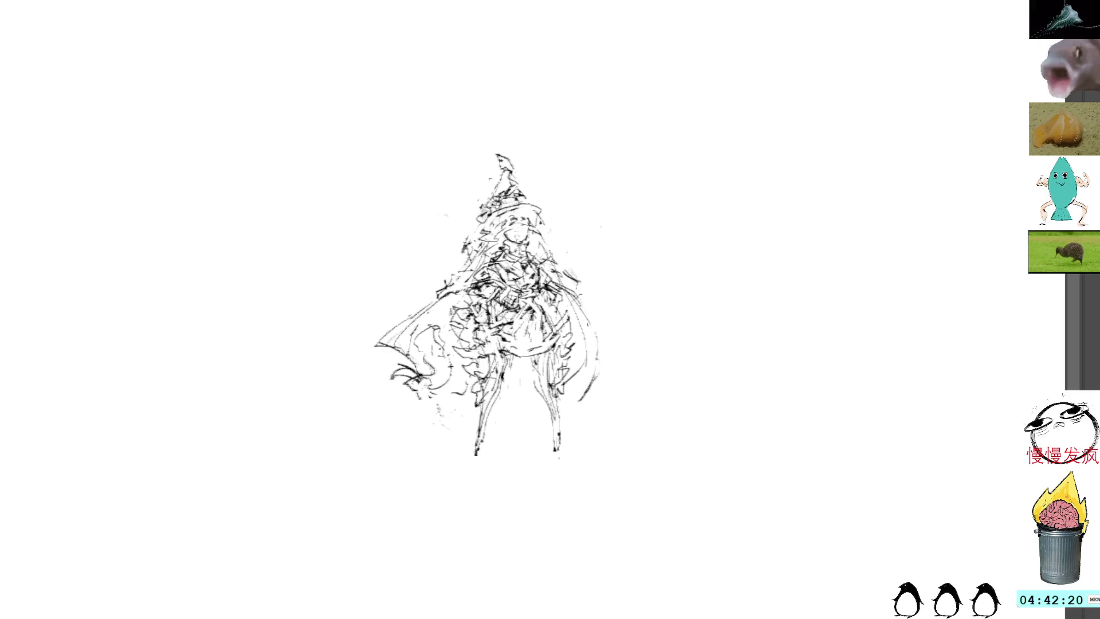
mouse_move(464, 267)
left_mouse_down()
mouse_move(476, 253)
mouse_move(486, 259)
mouse_move(463, 272)
mouse_move(472, 255)
left_mouse_up()
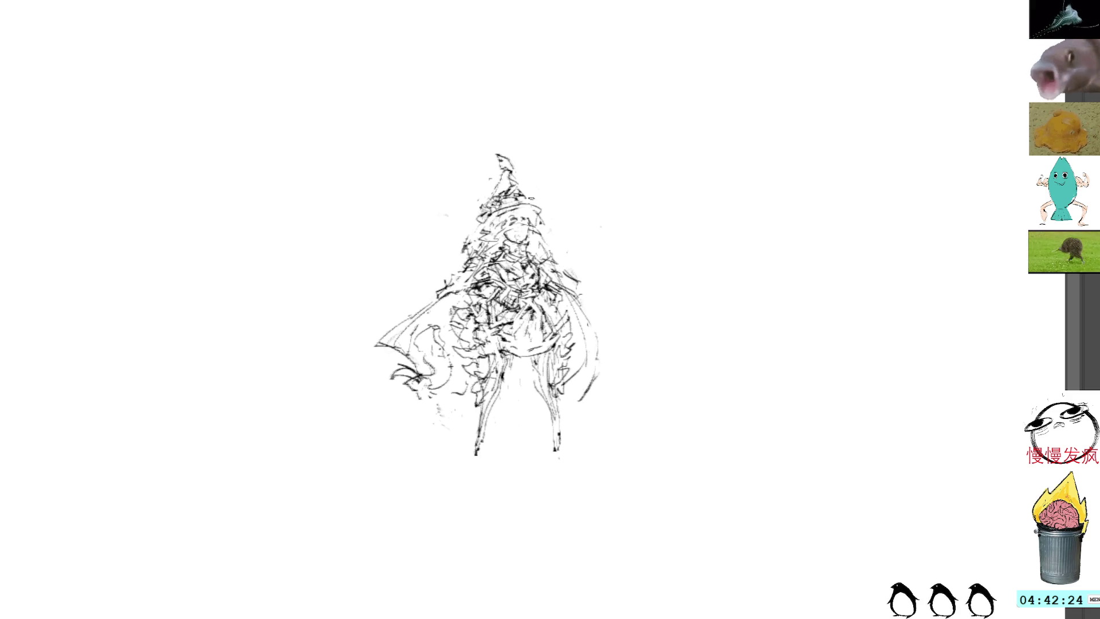
left_click_drag(540, 252, 564, 270)
mouse_move(441, 304)
left_mouse_down()
mouse_move(464, 294)
mouse_move(444, 318)
mouse_move(438, 302)
mouse_move(442, 321)
mouse_move(432, 320)
mouse_move(443, 321)
left_mouse_up()
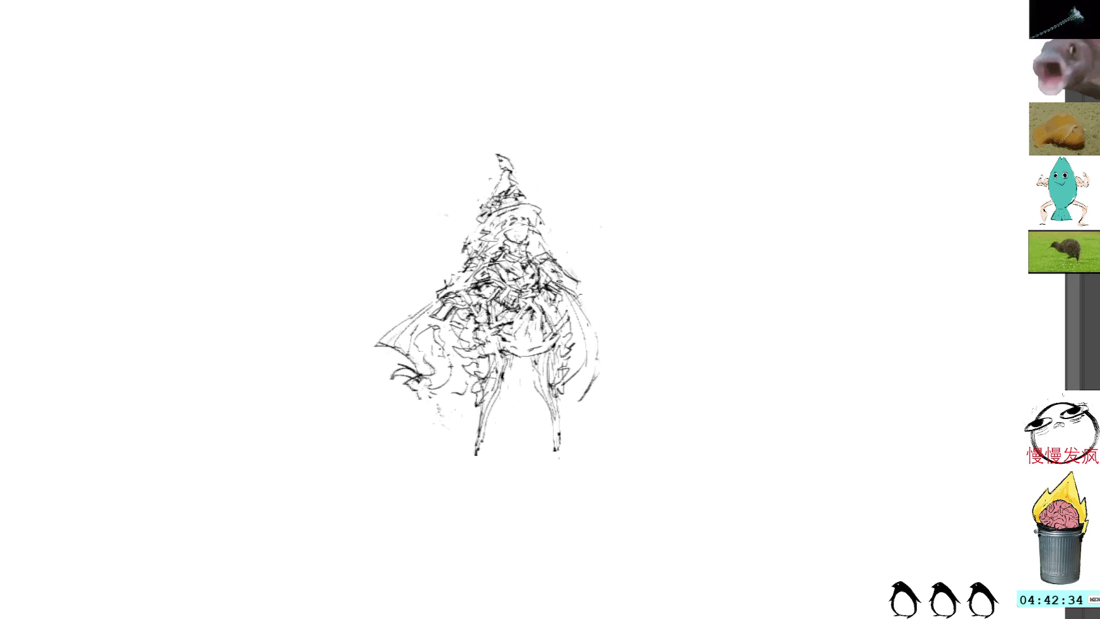
Add short strokes on the figure's right side, undo the long one, and draw a line from the right hand
mouse_move(584, 303)
left_mouse_down()
mouse_move(564, 319)
mouse_move(564, 306)
mouse_move(567, 316)
left_mouse_up()
mouse_move(591, 301)
left_mouse_down()
mouse_move(573, 322)
mouse_move(633, 343)
mouse_move(614, 327)
mouse_move(640, 348)
mouse_move(635, 324)
left_mouse_up()
key("ctrl+z")
key("ctrl+z")
key("ctrl+z")
mouse_move(573, 285)
left_mouse_down()
mouse_move(592, 301)
mouse_move(605, 293)
mouse_move(596, 311)
mouse_move(574, 290)
mouse_move(593, 288)
left_mouse_up()
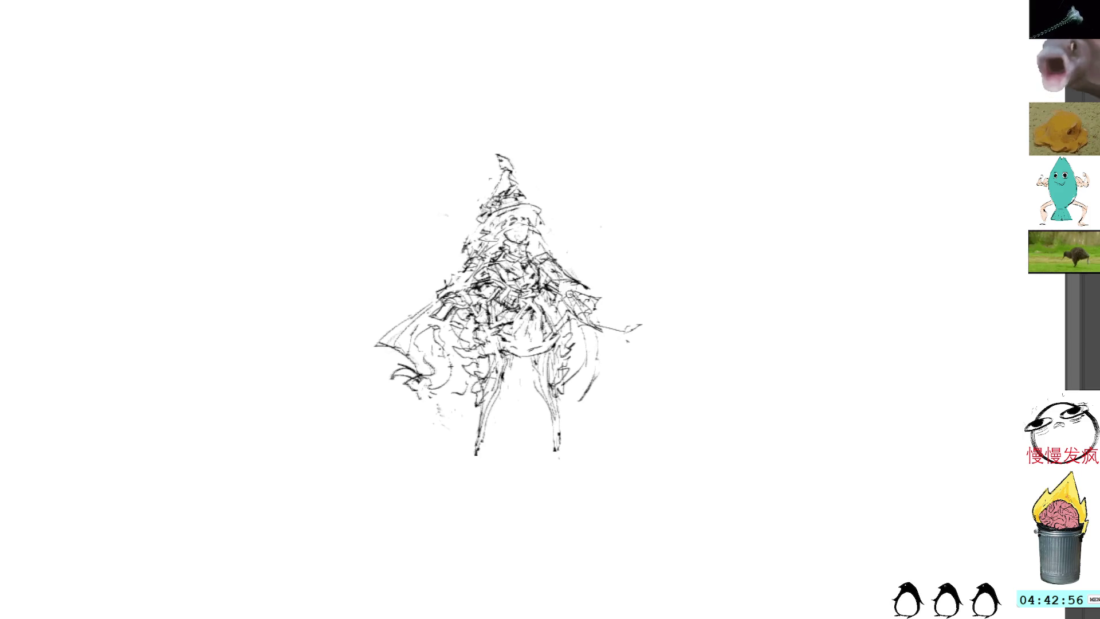
Lengthen the staff up-right and down-left past the legs, redrawing the strokes near its lower end
mouse_move(556, 286)
left_mouse_down()
mouse_move(587, 291)
mouse_move(573, 298)
mouse_move(597, 303)
mouse_move(566, 291)
mouse_move(582, 297)
mouse_move(570, 312)
mouse_move(604, 328)
mouse_move(596, 322)
mouse_move(655, 309)
left_mouse_up()
left_click_drag(609, 302, 657, 315)
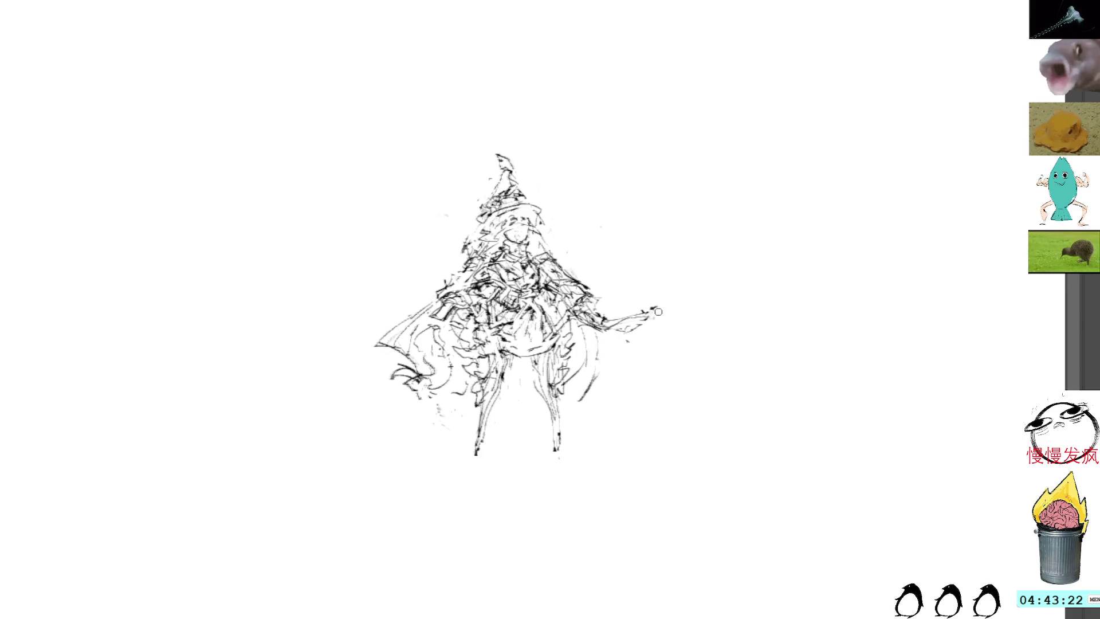
mouse_move(651, 313)
left_mouse_down()
mouse_move(677, 319)
mouse_move(507, 444)
left_mouse_up()
left_click_drag(692, 292, 709, 271)
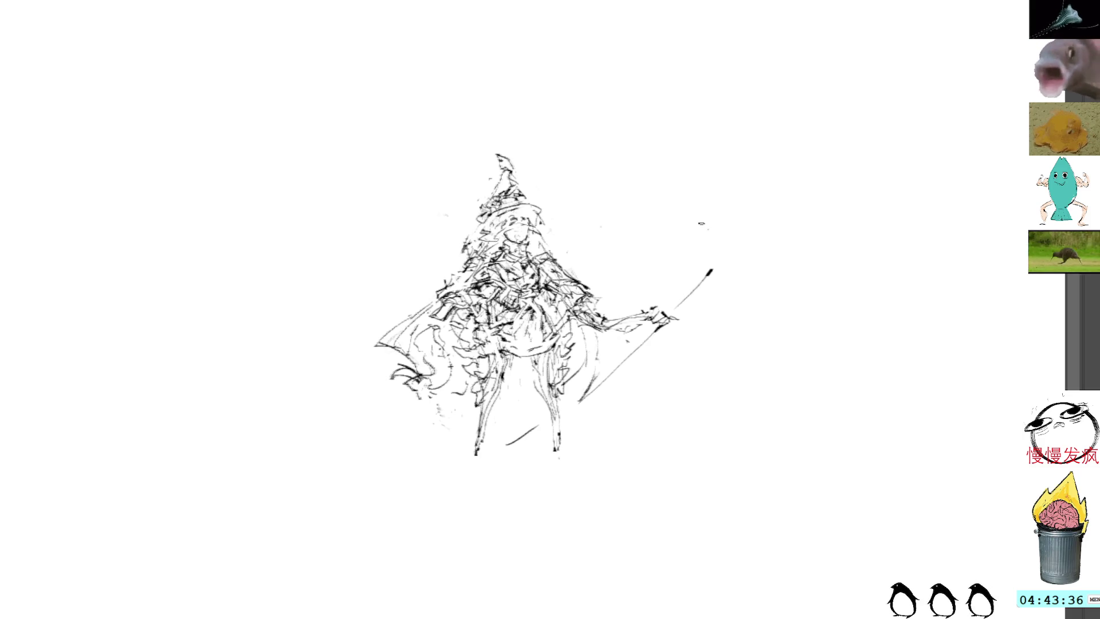
mouse_move(643, 345)
left_mouse_down()
mouse_move(524, 453)
mouse_move(496, 456)
left_mouse_up()
key("ctrl+z")
left_click_drag(543, 420, 519, 452)
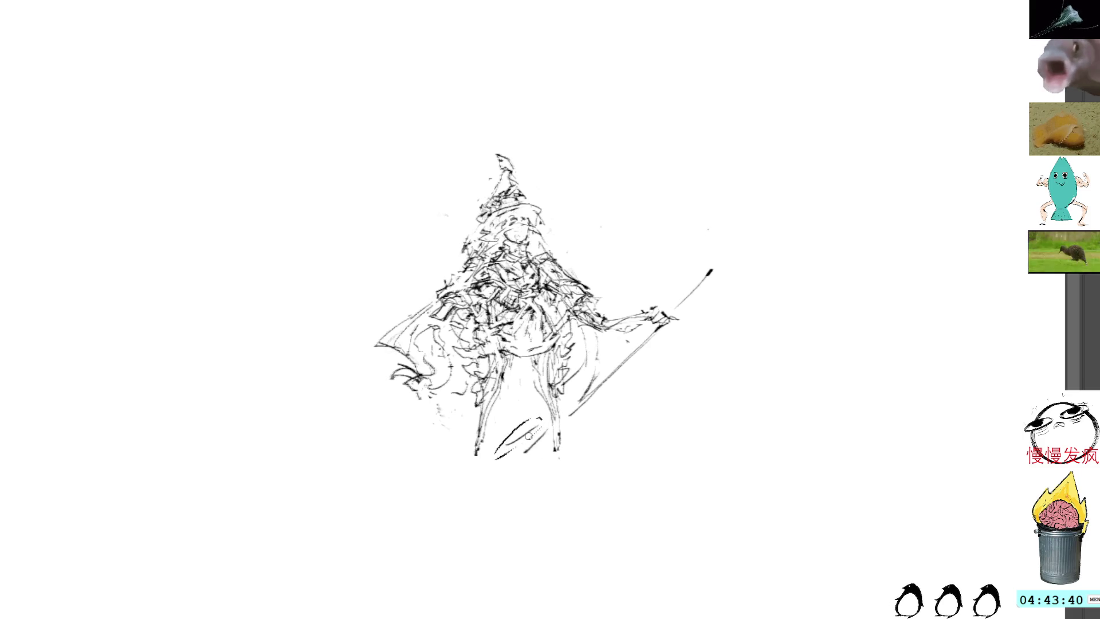
Undo the long stroke by the lower staff, then draw dark lines down both legs and the right foot
key("ctrl+z")
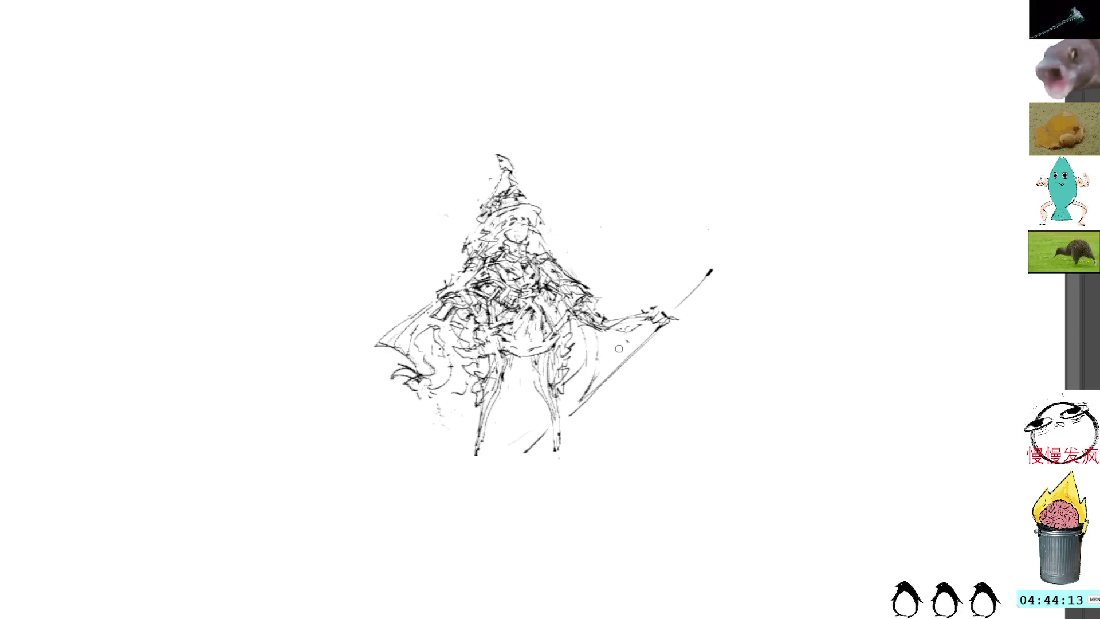
mouse_move(491, 357)
left_mouse_down()
mouse_move(475, 459)
mouse_move(487, 446)
left_mouse_up()
mouse_move(538, 357)
left_mouse_down()
mouse_move(532, 394)
mouse_move(550, 384)
mouse_move(565, 432)
left_mouse_up()
left_click_drag(543, 383, 561, 452)
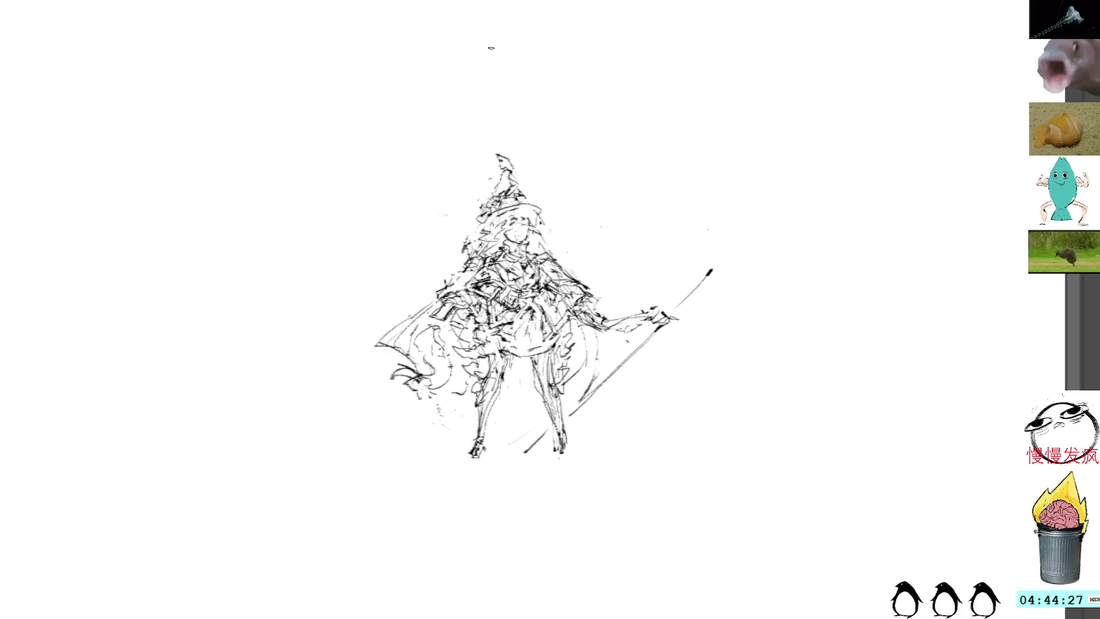
left_click_drag(553, 135, 507, 81)
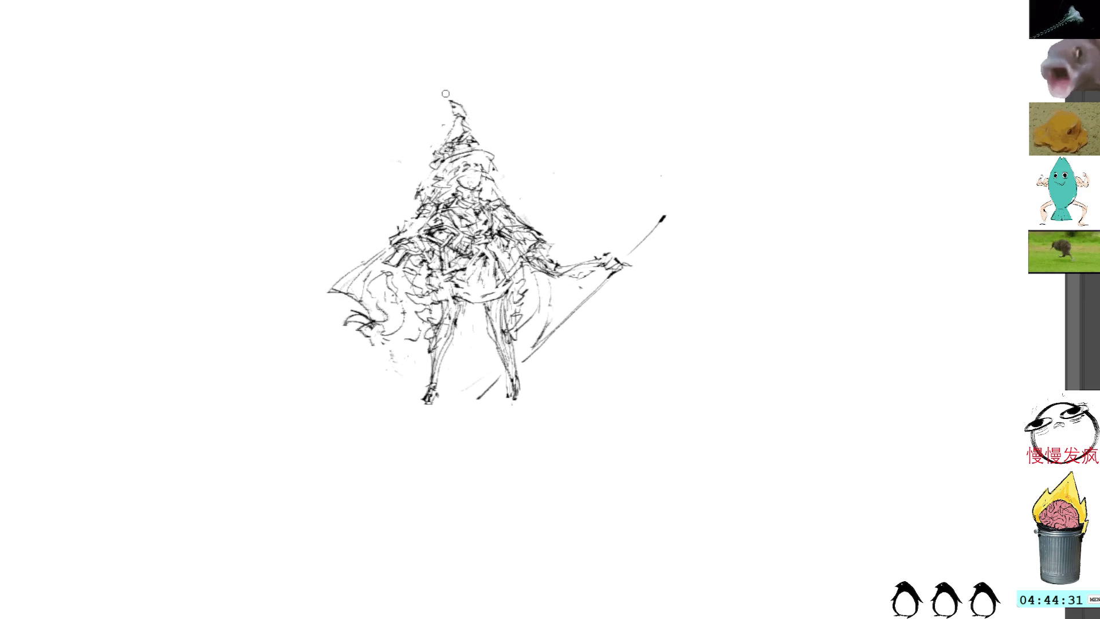
Redraw the hat tip and right edge, briefly fading the sketch to compare before restoring it
mouse_move(449, 102)
left_mouse_down()
mouse_move(442, 112)
mouse_move(485, 145)
left_mouse_up()
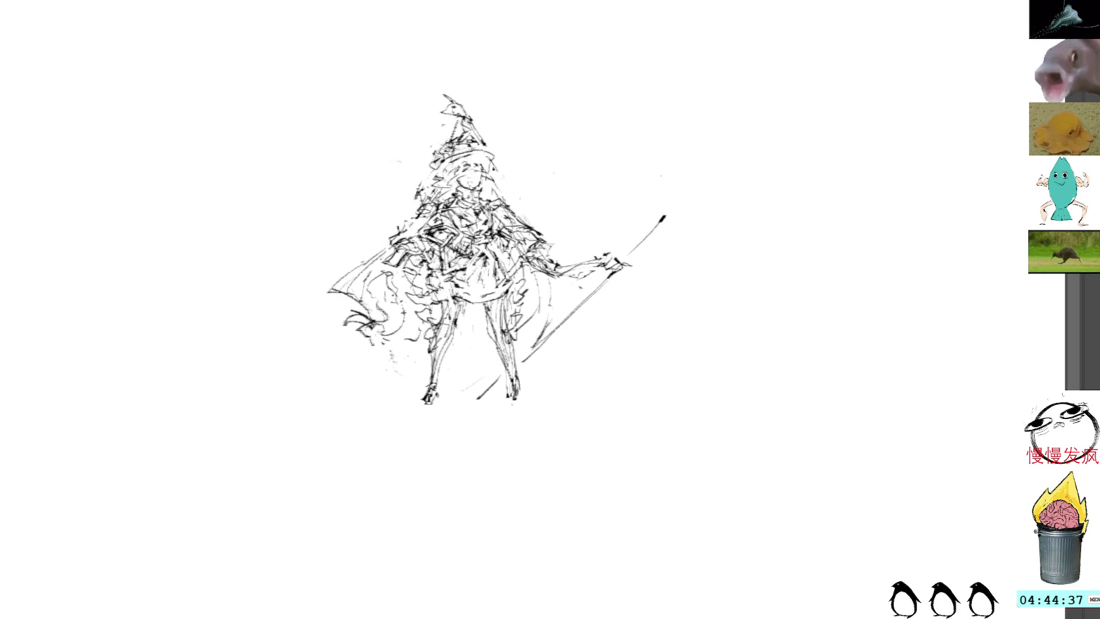
left_click_drag(480, 151, 500, 162)
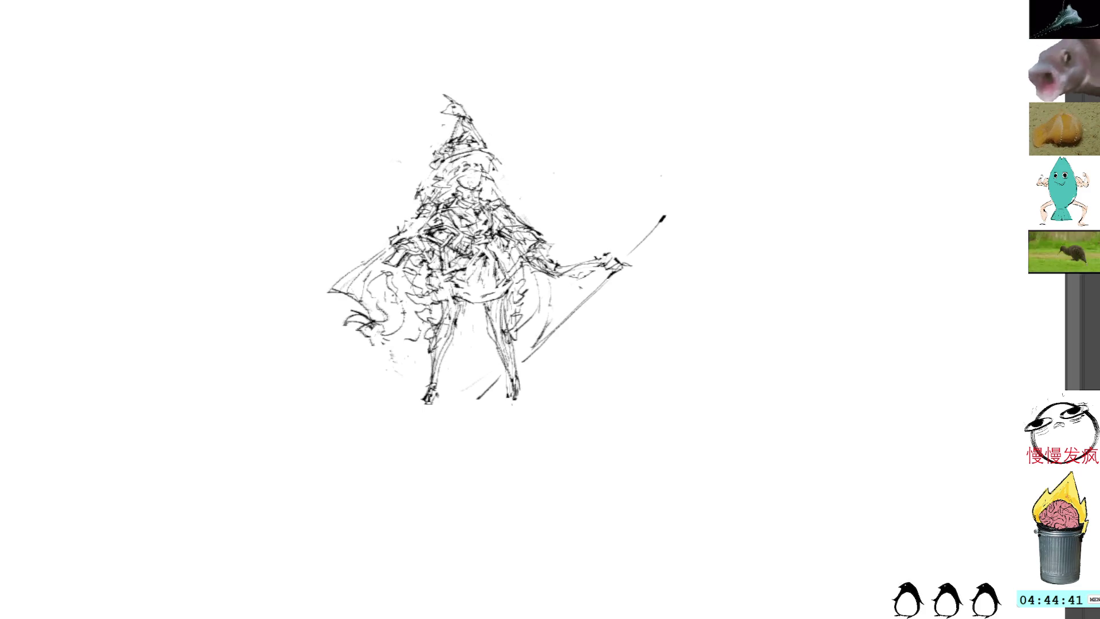
key("5")
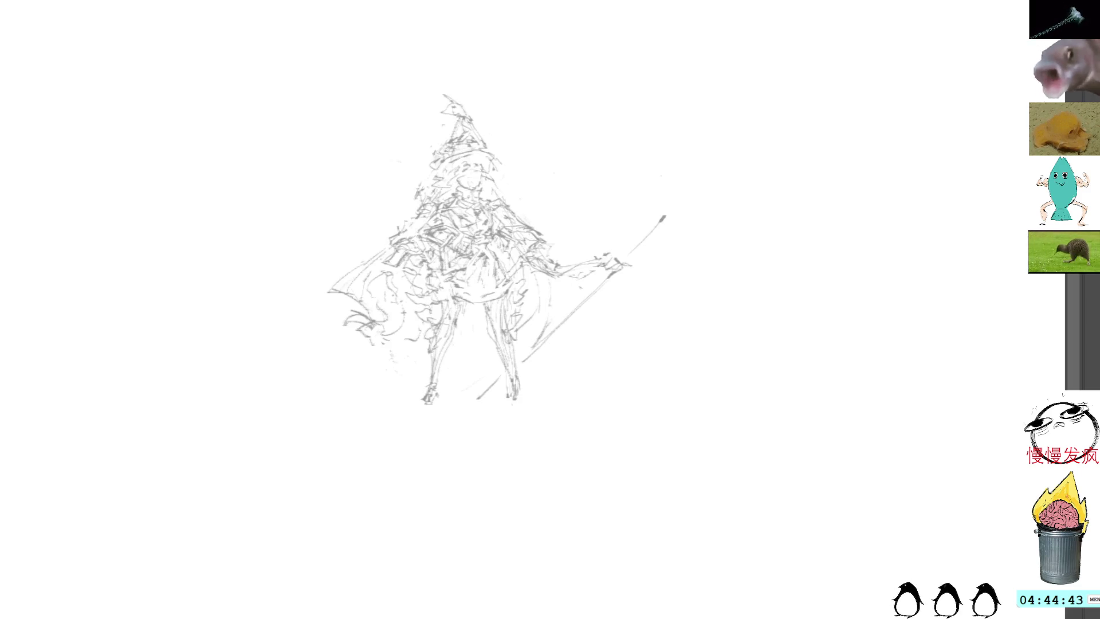
key("0")
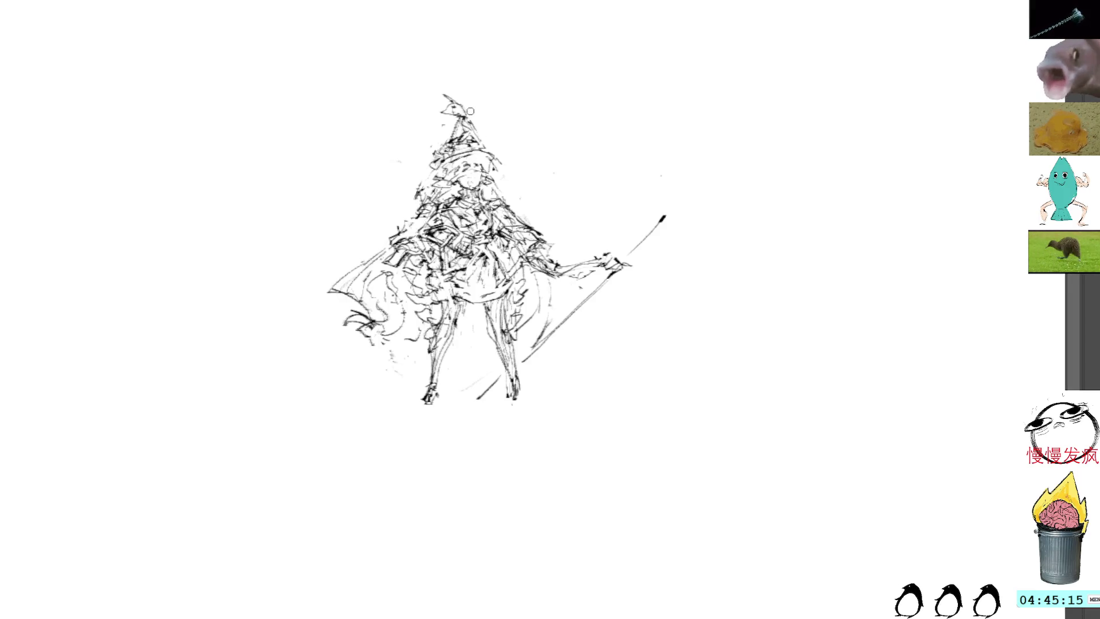
mouse_move(471, 114)
left_mouse_down()
mouse_move(491, 154)
mouse_move(454, 95)
mouse_move(444, 90)
mouse_move(430, 109)
mouse_move(479, 112)
mouse_move(484, 126)
left_mouse_up()
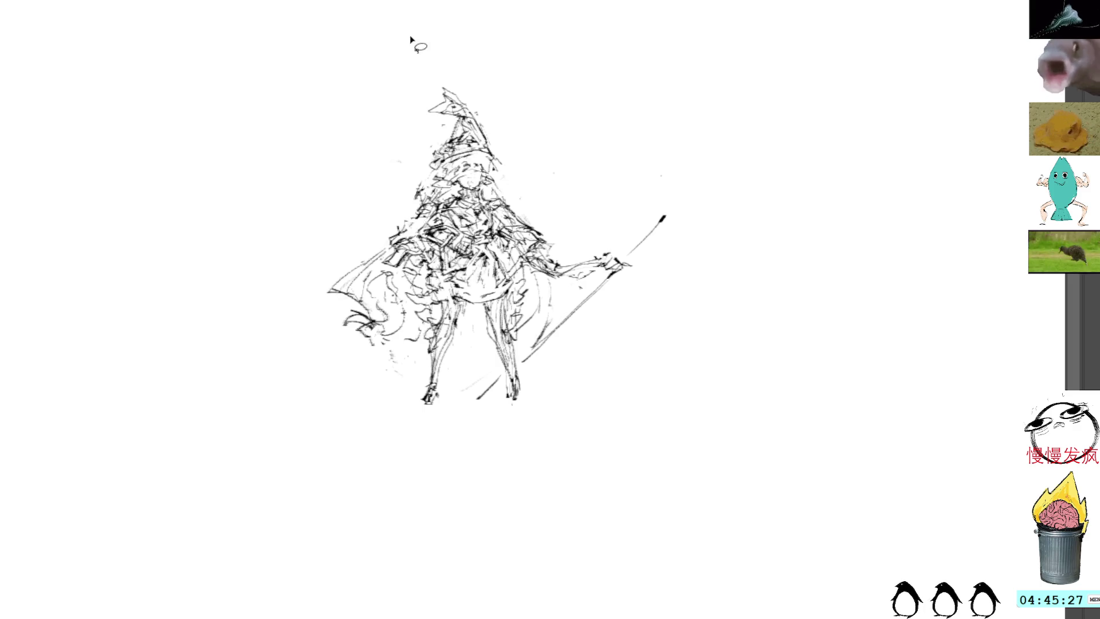
mouse_move(451, 81)
left_mouse_down()
mouse_move(453, 122)
mouse_move(490, 106)
mouse_move(453, 81)
left_mouse_up()
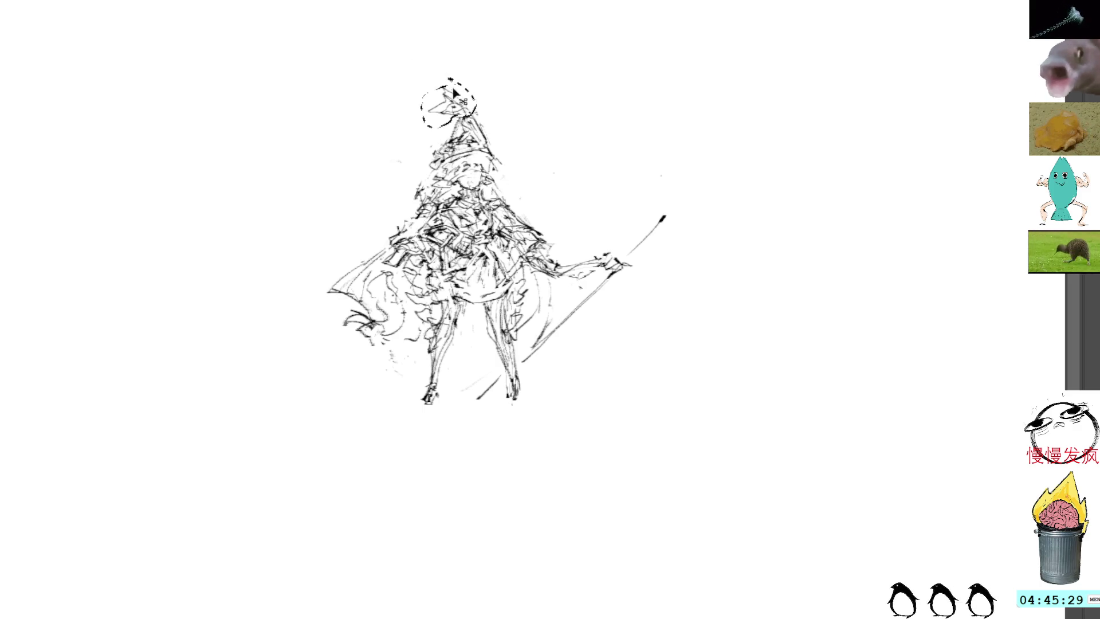
Lasso the whole hat and Free Transform it slightly shorter
key("ctrl+t")
key("Return")
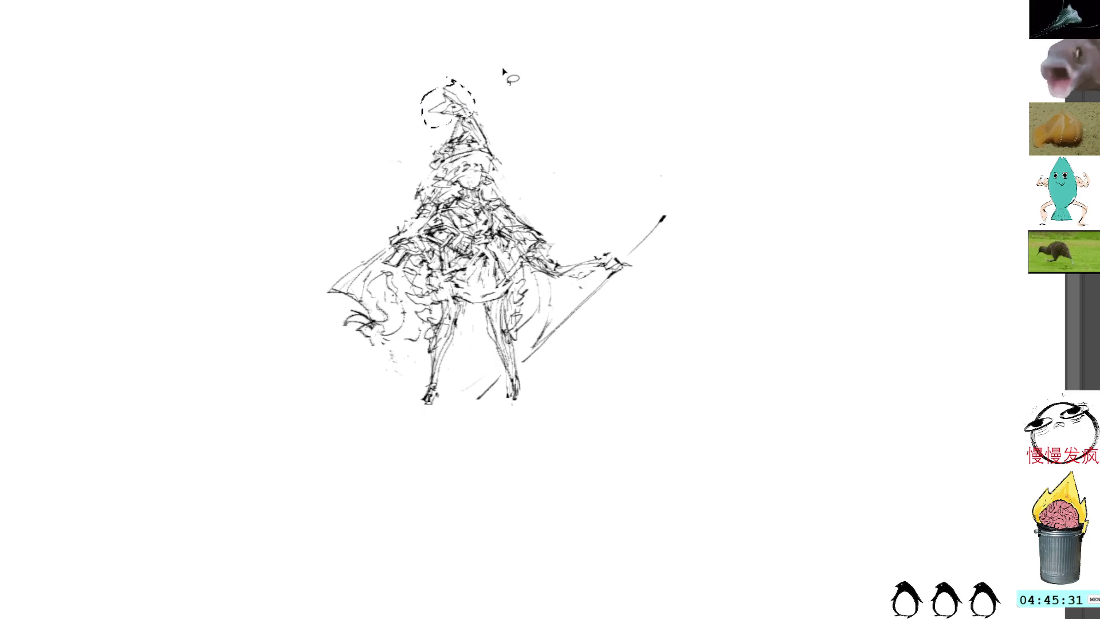
key("ctrl+d")
mouse_move(446, 70)
left_mouse_down()
mouse_move(411, 160)
mouse_move(435, 198)
mouse_move(475, 195)
mouse_move(496, 212)
mouse_move(453, 56)
mouse_move(463, 71)
left_mouse_up()
key("ctrl+t")
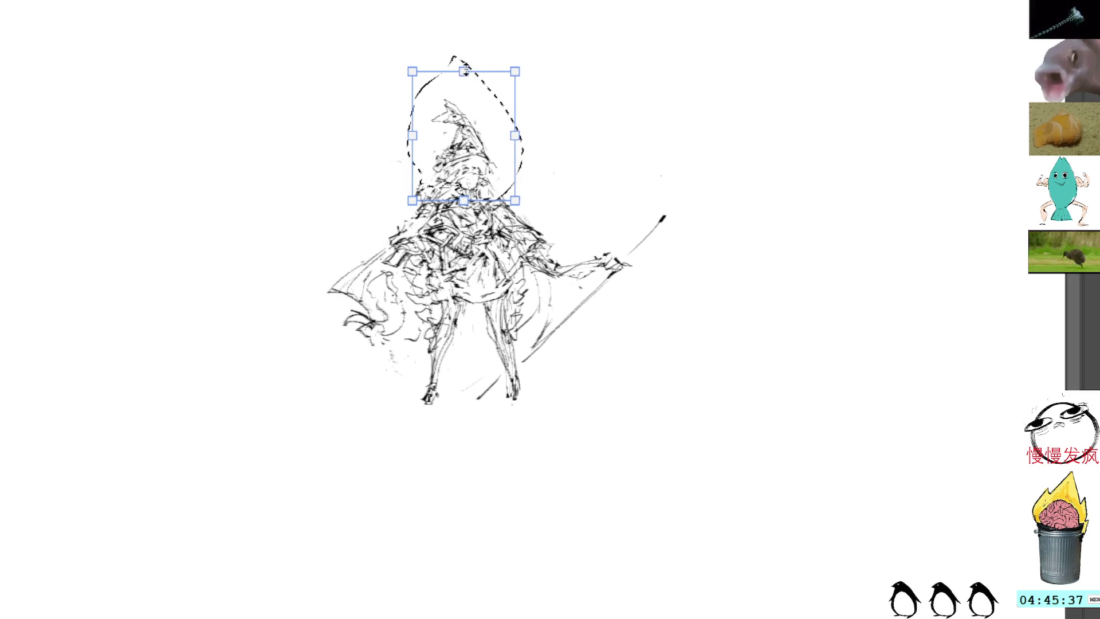
key("Return")
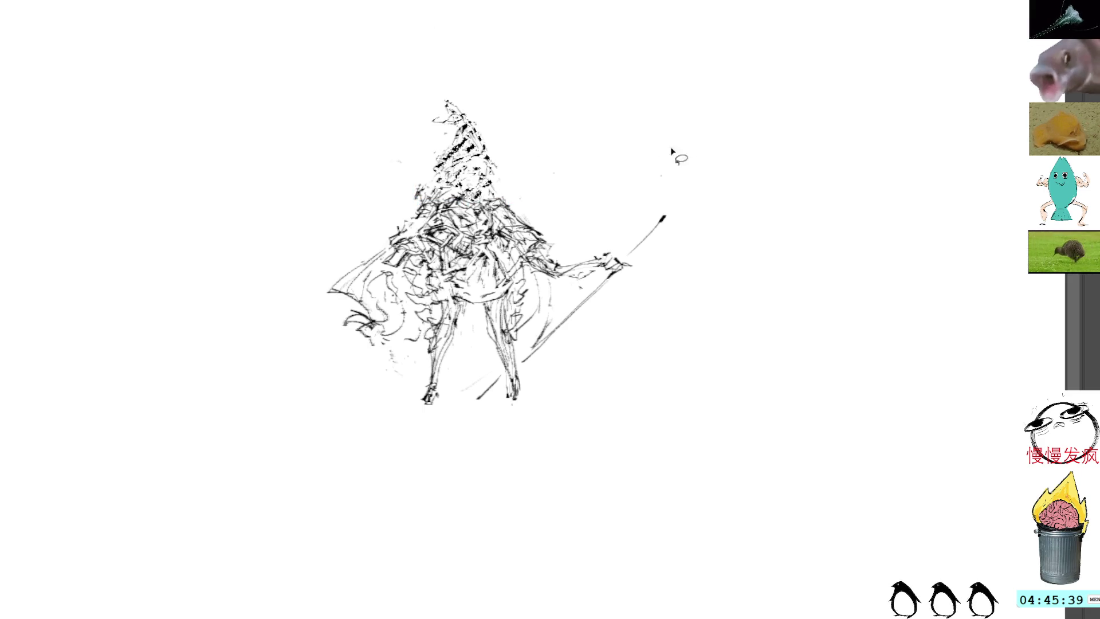
Delete the staff tip, staff shaft and the short stroke near the legs
mouse_move(650, 220)
left_mouse_down()
mouse_move(630, 262)
mouse_move(652, 228)
left_mouse_up()
key("Delete")
mouse_move(555, 323)
left_mouse_down()
mouse_move(630, 299)
mouse_move(581, 298)
mouse_move(561, 324)
left_mouse_up()
key("Delete")
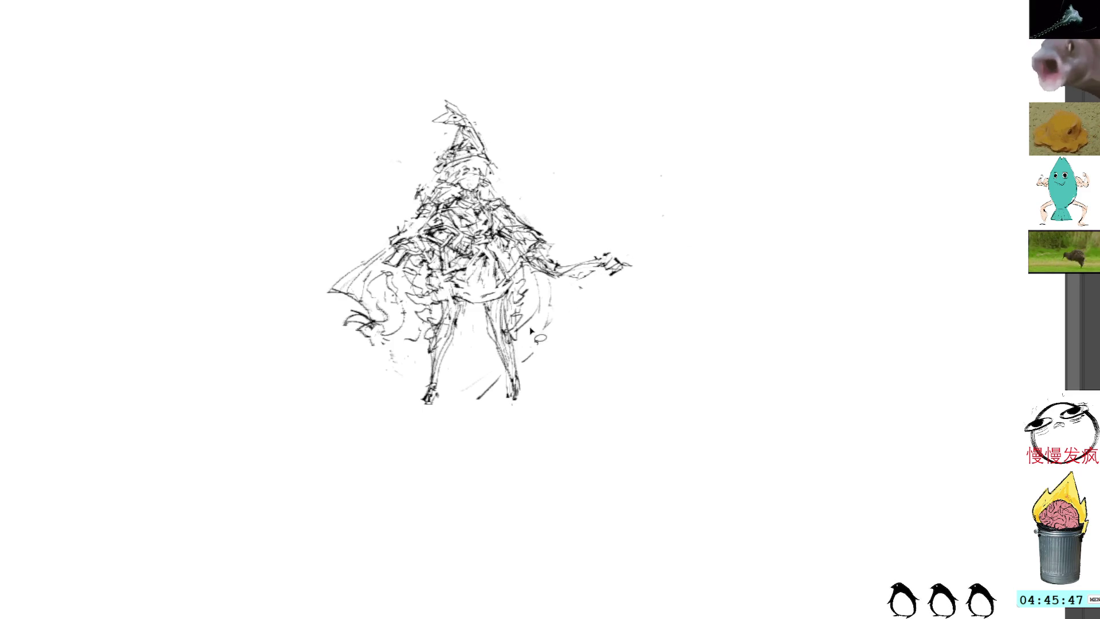
left_click_drag(493, 376, 501, 370)
key("Delete")
key("b")
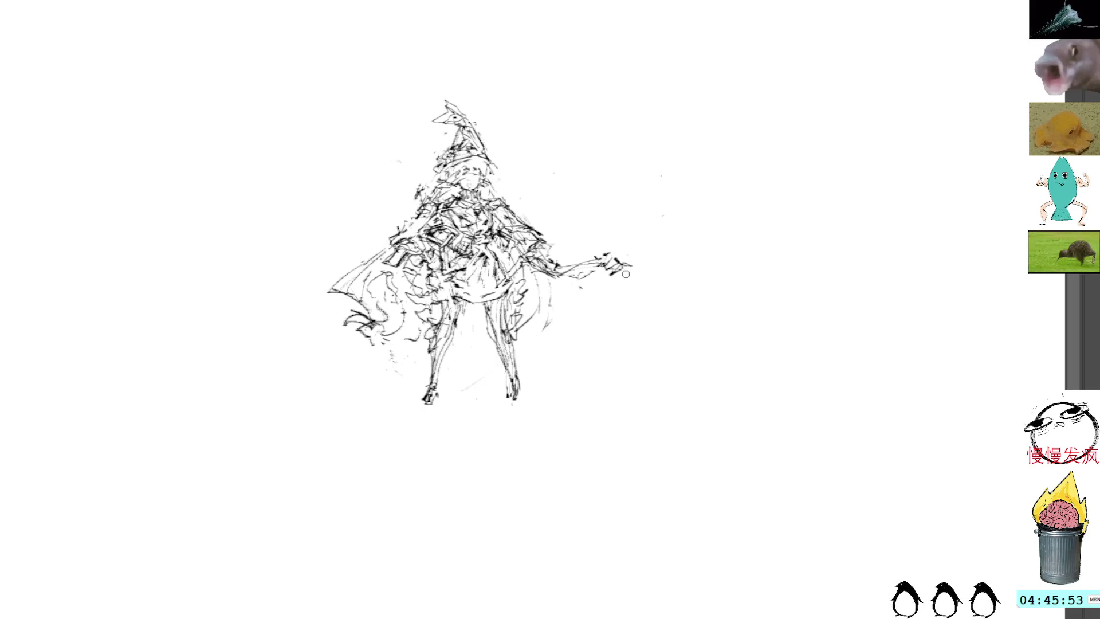
Add rough strokes along the head, hat, right skirt and lower-left cape, plus a quick note beside the drawing
mouse_move(531, 338)
left_mouse_down()
mouse_move(541, 351)
mouse_move(553, 343)
left_mouse_up()
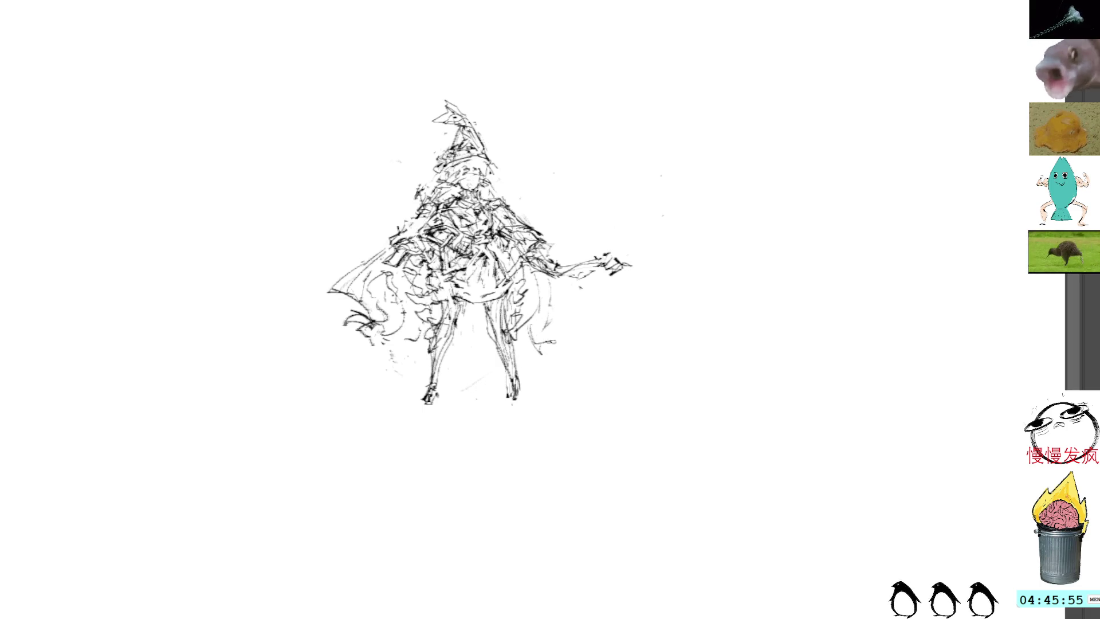
left_click_drag(491, 178, 518, 208)
left_click_drag(480, 148, 533, 222)
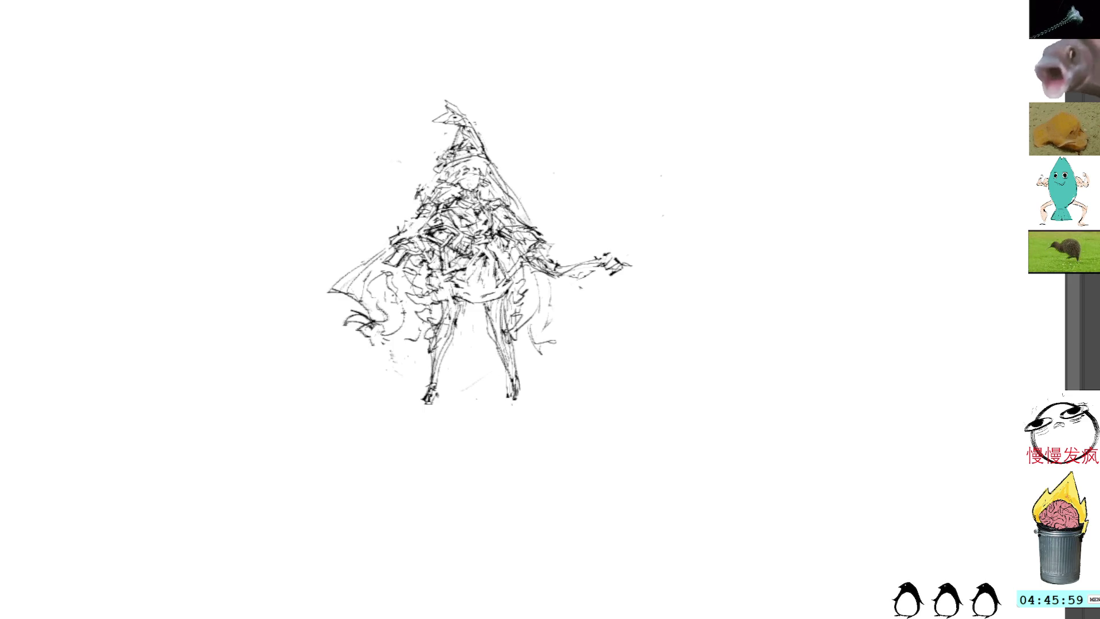
mouse_move(551, 281)
left_mouse_down()
mouse_move(544, 343)
mouse_move(526, 344)
left_mouse_up()
mouse_move(341, 307)
left_mouse_down()
mouse_move(370, 320)
mouse_move(347, 333)
mouse_move(367, 313)
mouse_move(355, 333)
mouse_move(370, 320)
mouse_move(364, 338)
mouse_move(338, 346)
mouse_move(365, 341)
mouse_move(336, 338)
mouse_move(344, 369)
mouse_move(377, 356)
left_mouse_up()
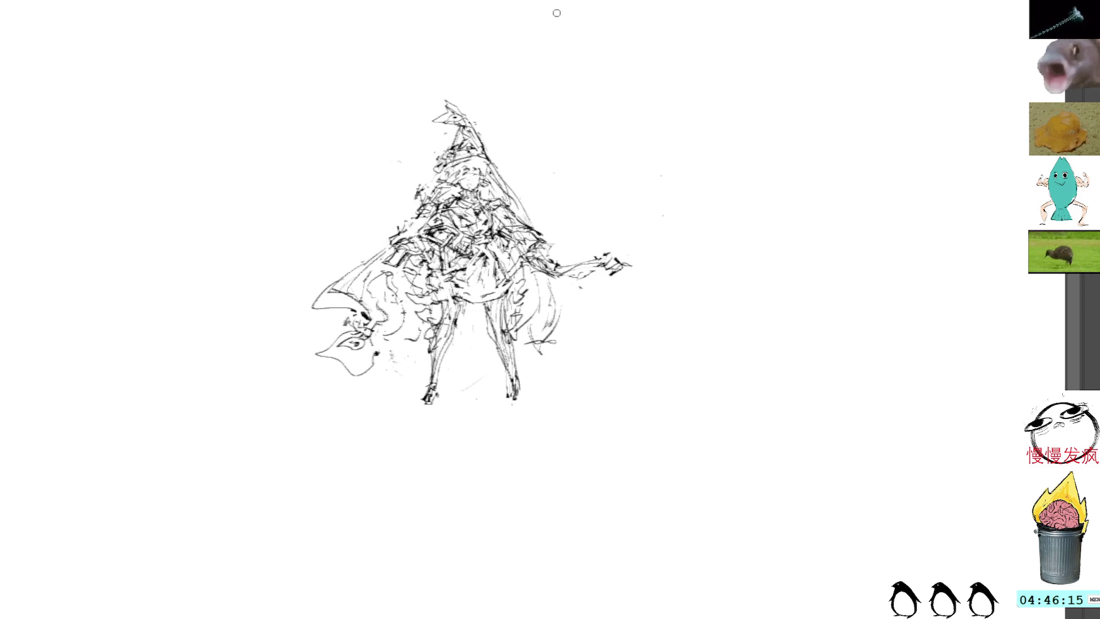
mouse_move(558, 287)
left_mouse_down()
mouse_move(570, 303)
mouse_move(542, 320)
mouse_move(533, 347)
mouse_move(548, 362)
mouse_move(530, 373)
mouse_move(518, 360)
left_mouse_up()
mouse_move(523, 358)
left_mouse_down()
mouse_move(520, 379)
mouse_move(543, 371)
left_mouse_up()
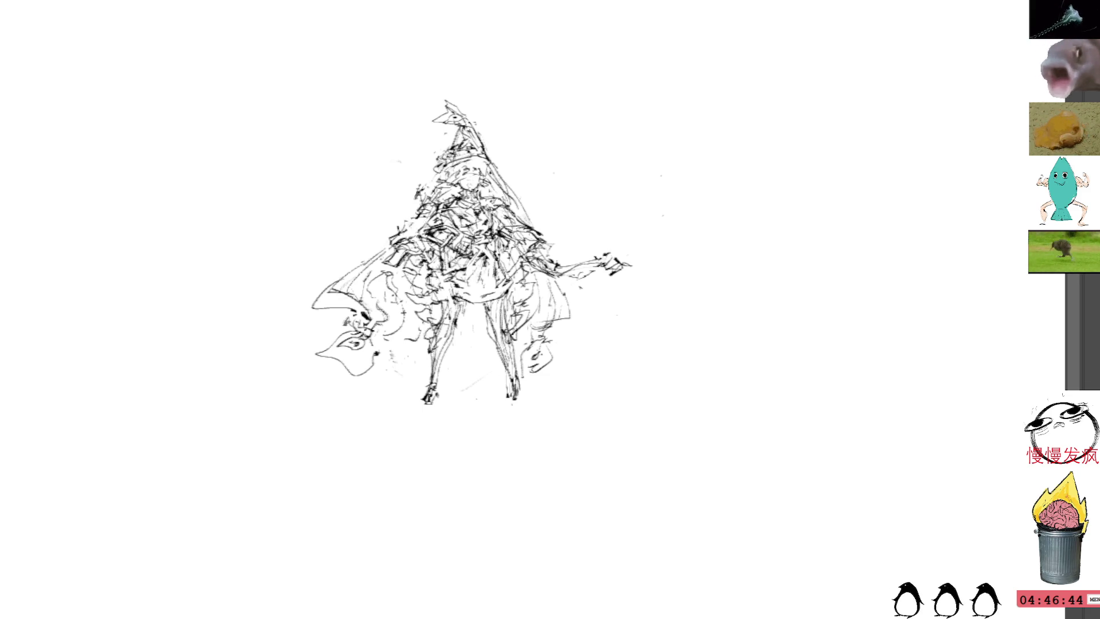
left_click_drag(241, 148, 284, 121)
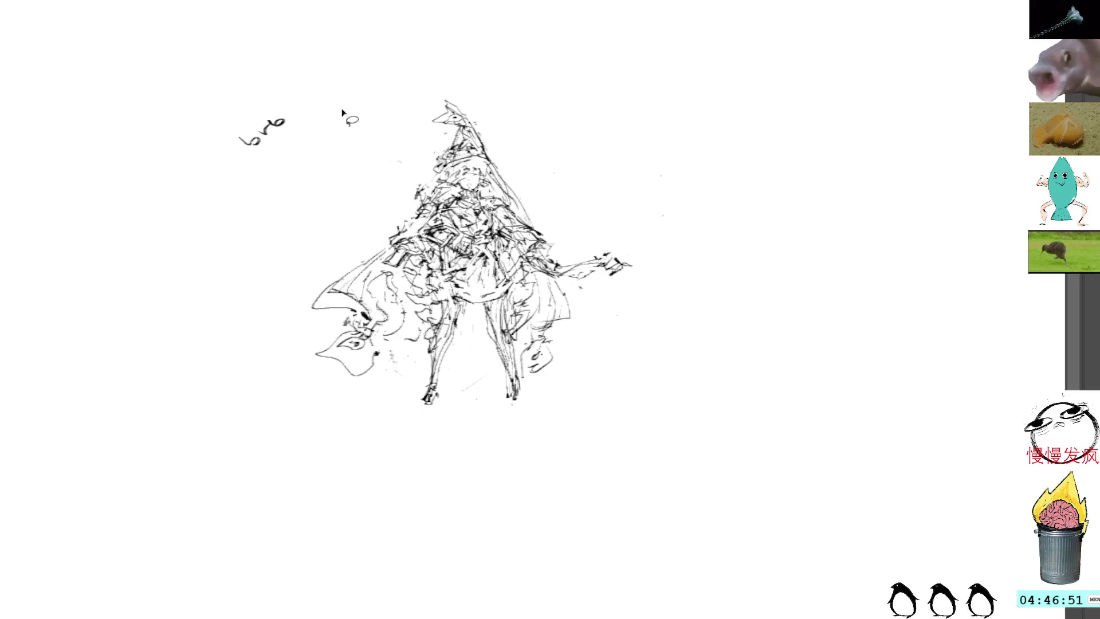
Delete the stray 'bro' scribble left of the hat and clear the selection
left_click_drag(325, 94, 286, 163)
key("Delete")
key("ctrl+shift+a")
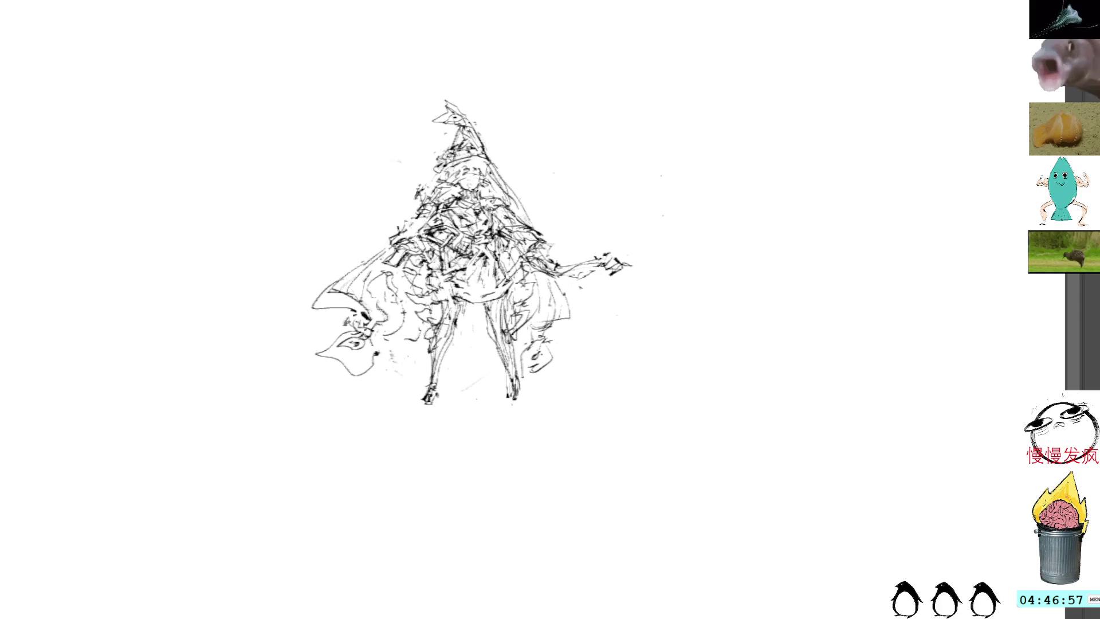
key("ctrl+t")
key("Escape")
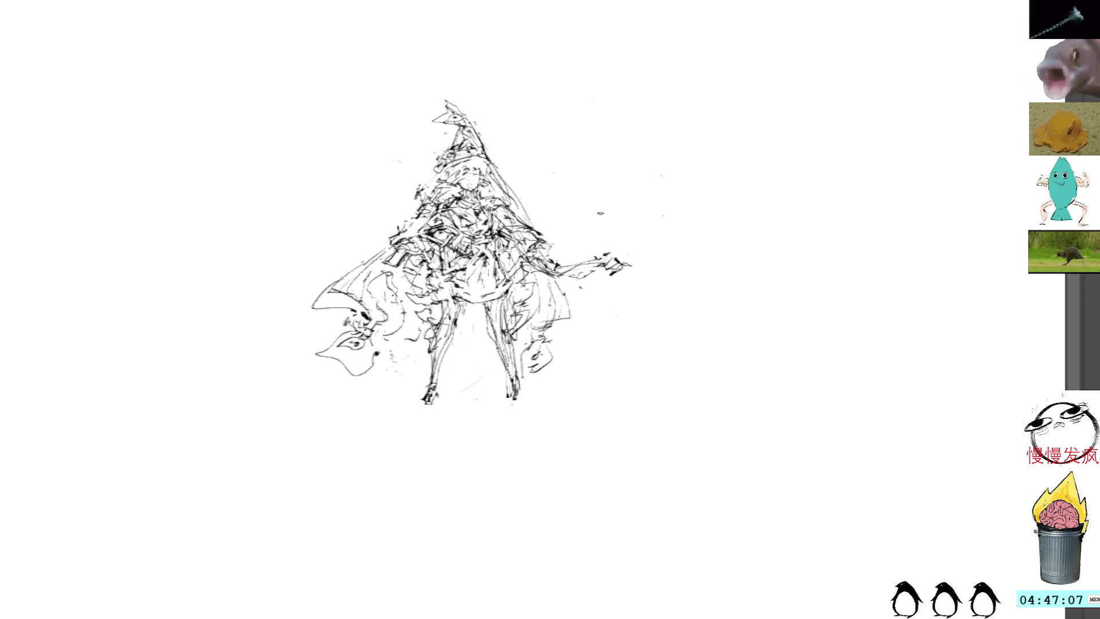
Zoom out and stretch the sketch slightly taller from its top edge
left_click(622, 224, "alt")
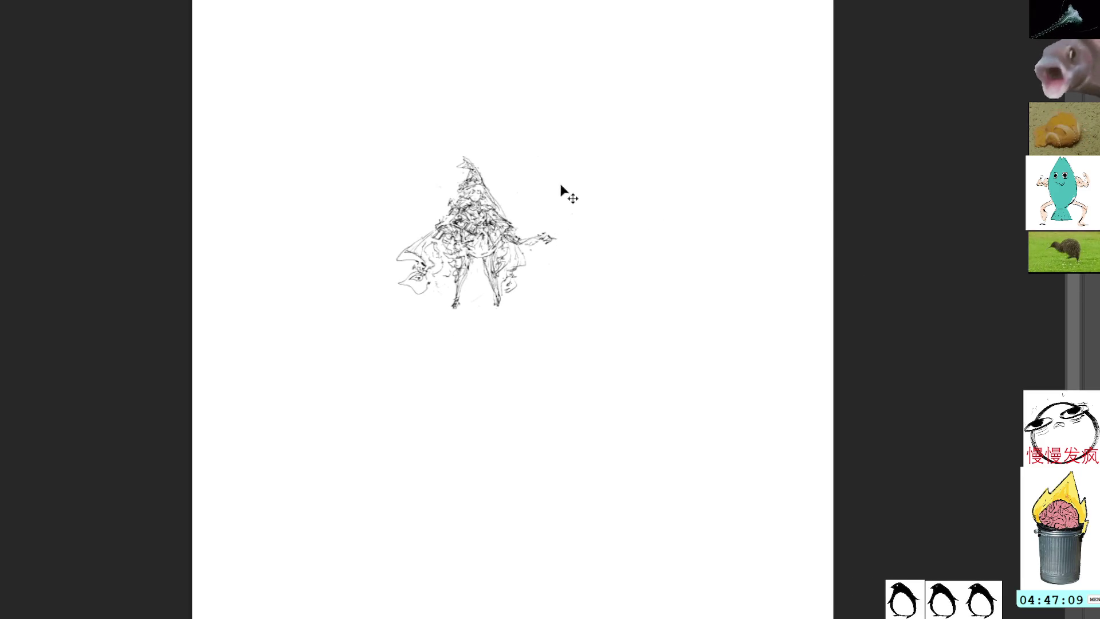
key("ctrl+t")
mouse_move(484, 142)
left_mouse_down()
mouse_move(484, 121)
mouse_move(485, 130)
left_mouse_up()
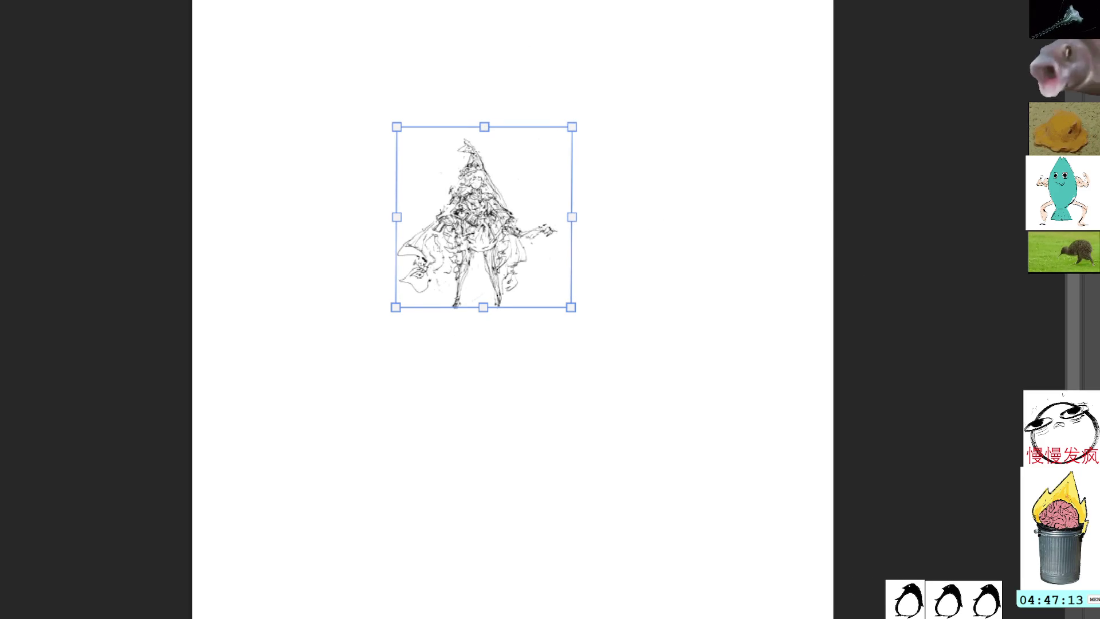
key("Return")
Enlarge the sketch from its corners and reposition it to fill most of the canvas
key("ctrl+t")
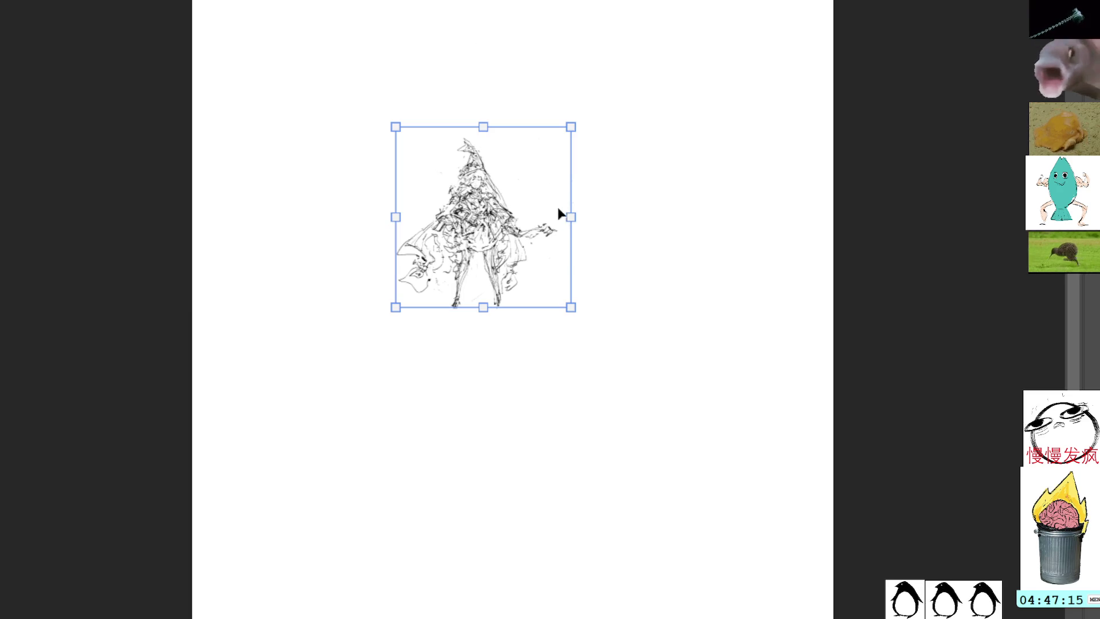
left_click_drag(571, 308, 688, 429)
mouse_move(634, 334)
left_mouse_down()
mouse_move(555, 232)
mouse_move(631, 359)
mouse_move(651, 366)
mouse_move(612, 402)
left_mouse_up()
left_click_drag(664, 144, 712, 61)
left_click_drag(652, 279, 607, 275)
left_click_drag(708, 52, 780, 1)
left_click_drag(654, 198, 617, 220)
key("Return")
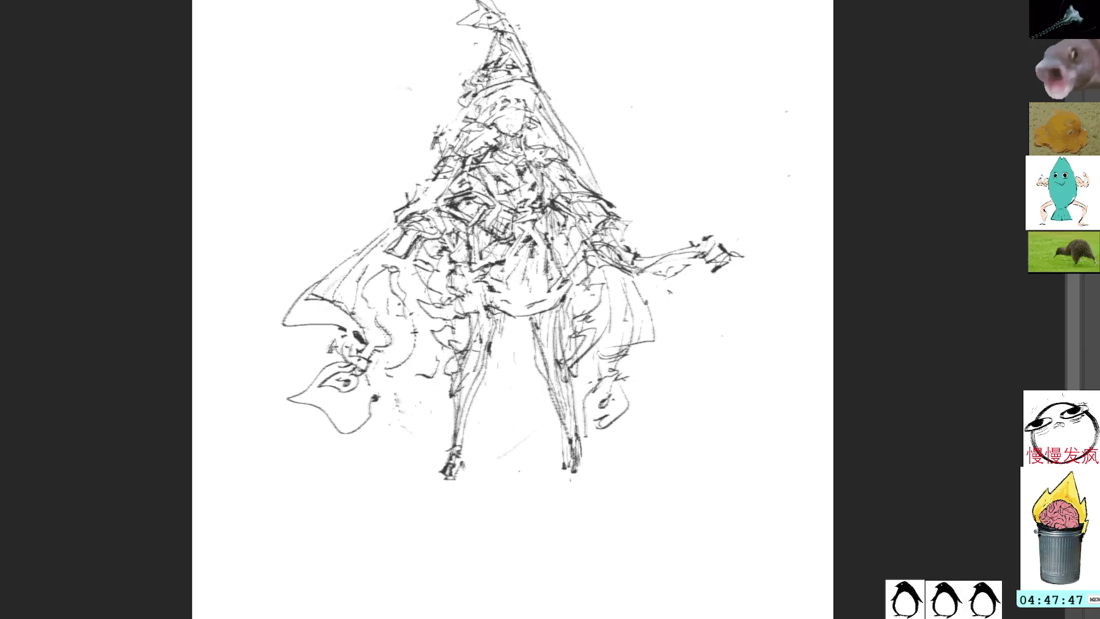
Darken the hat tip, then scrub out the lower-left flame shape and feet with a soft eraser
left_click_drag(689, 179, 721, 183)
key("ctrl+z")
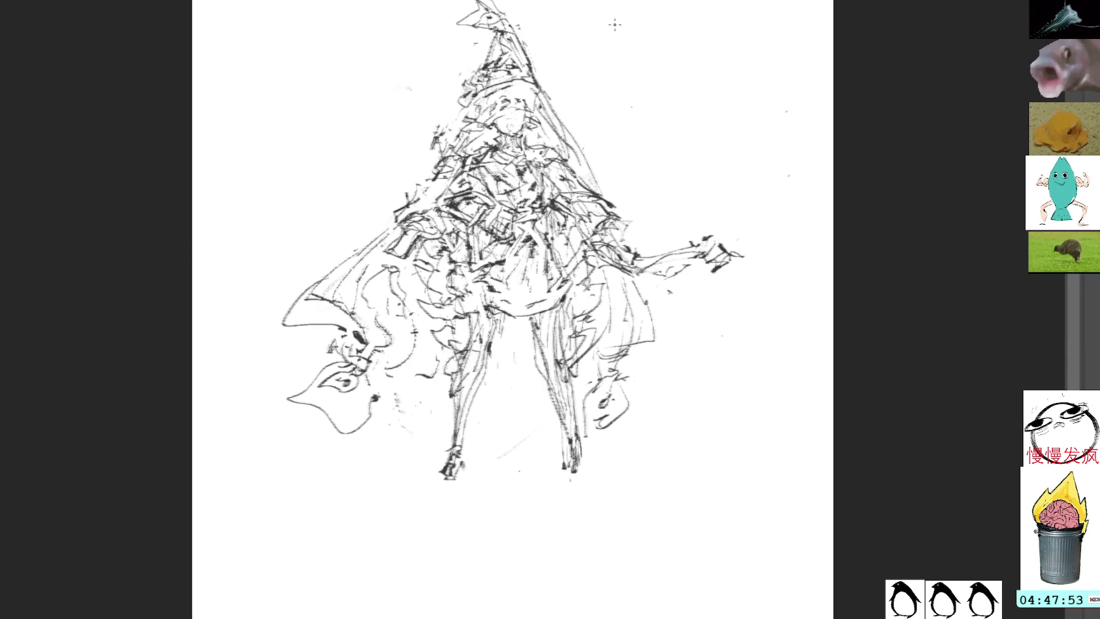
left_click_drag(530, 147, 556, 206)
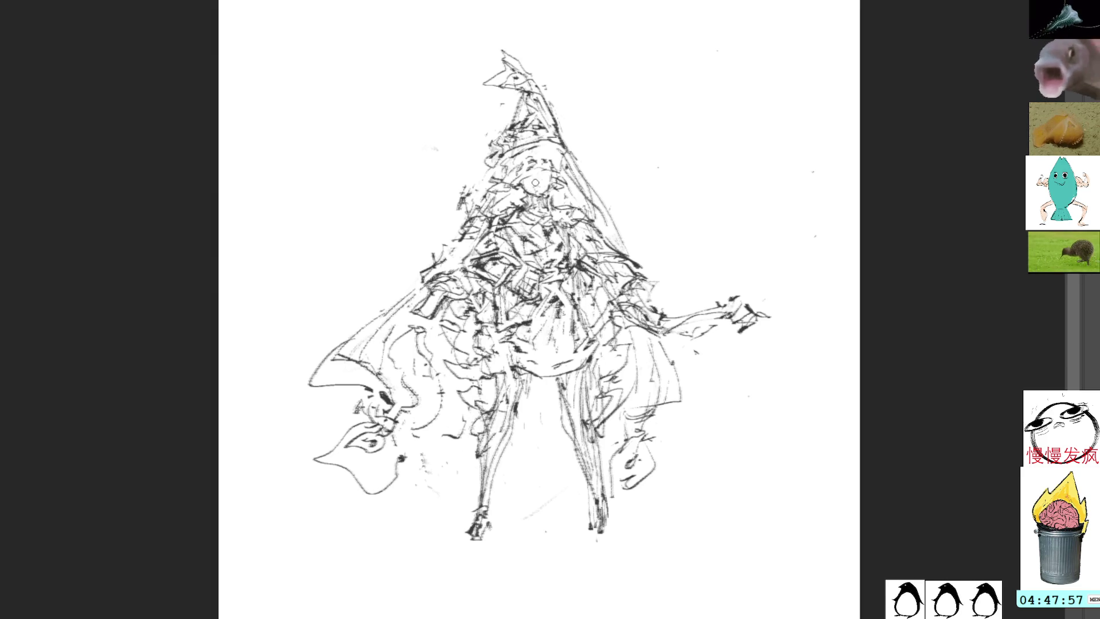
mouse_move(499, 70)
left_mouse_down()
mouse_move(493, 83)
mouse_move(527, 86)
mouse_move(523, 76)
mouse_move(522, 86)
mouse_move(492, 81)
left_mouse_up()
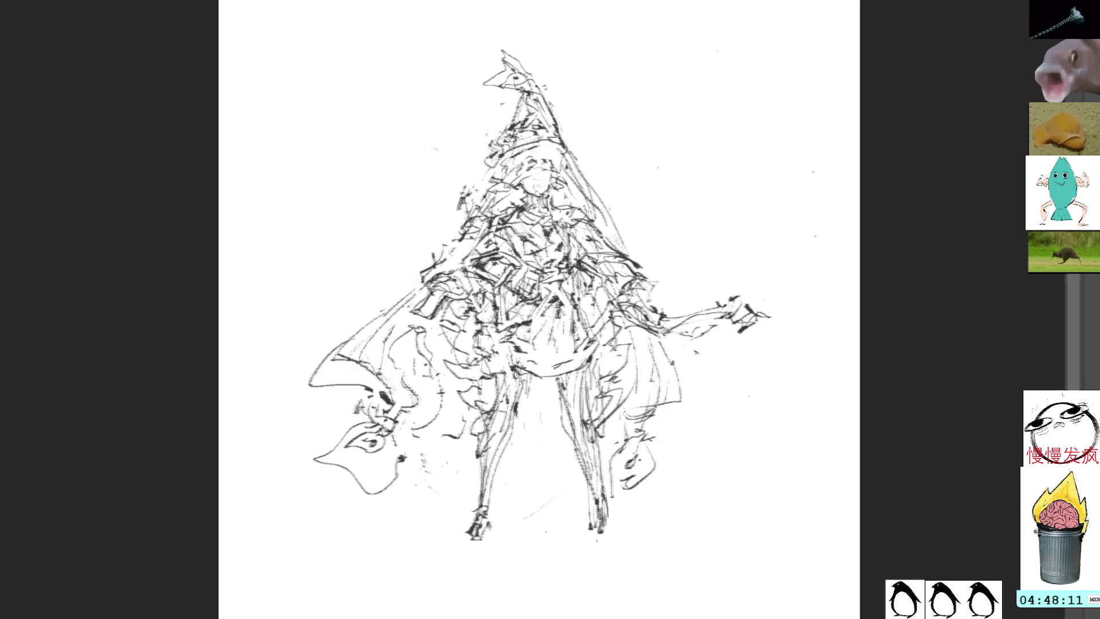
key("ctrl+j")
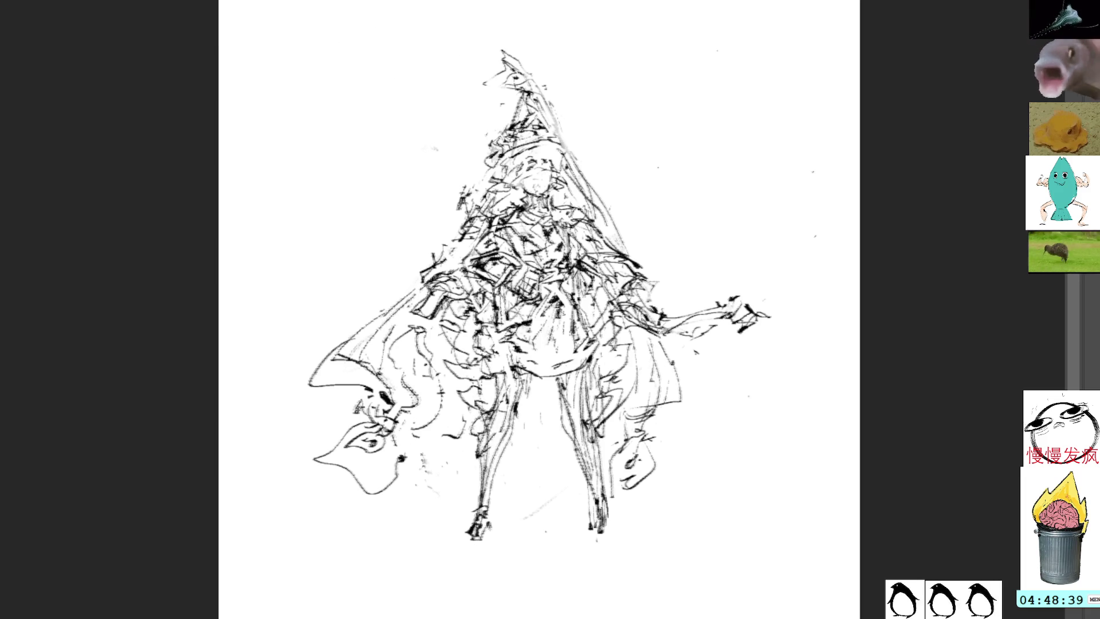
mouse_move(299, 447)
left_mouse_down()
mouse_move(275, 364)
mouse_move(491, 562)
left_mouse_up()
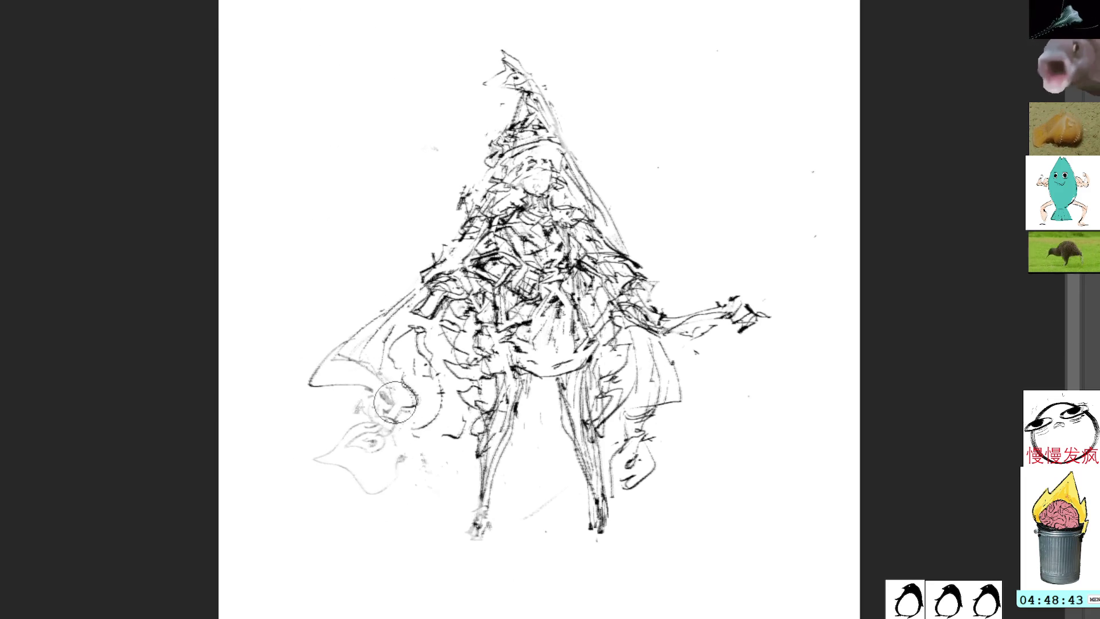
Lasso and delete the cluttered strokes in the right and lower-left cape areas
key("e")
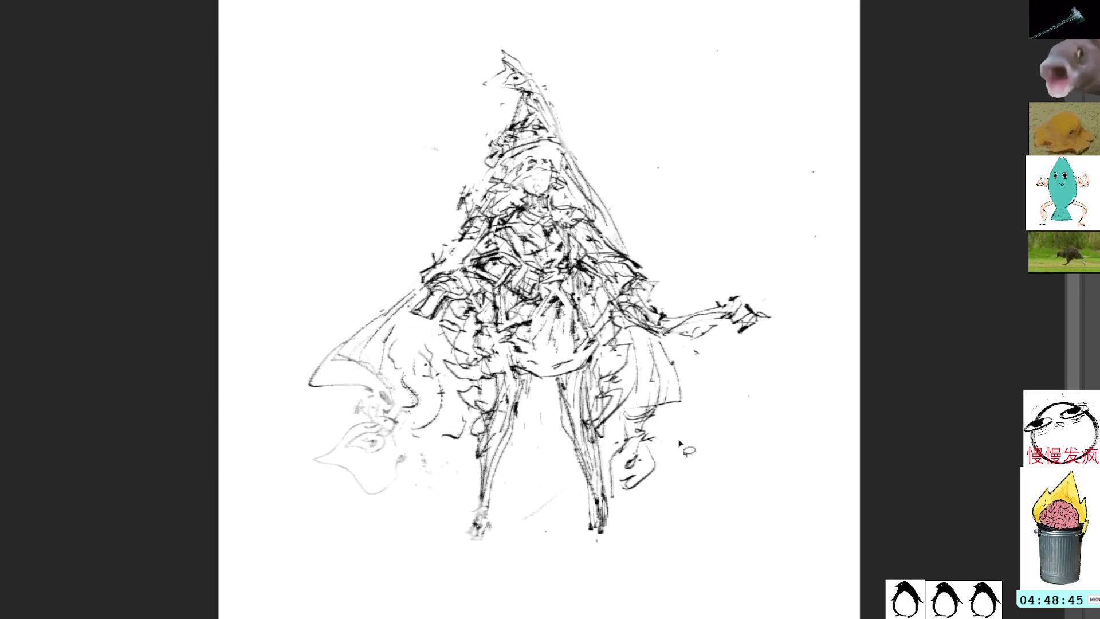
mouse_move(650, 367)
left_mouse_down()
mouse_move(710, 401)
mouse_move(653, 499)
mouse_move(622, 419)
left_mouse_up()
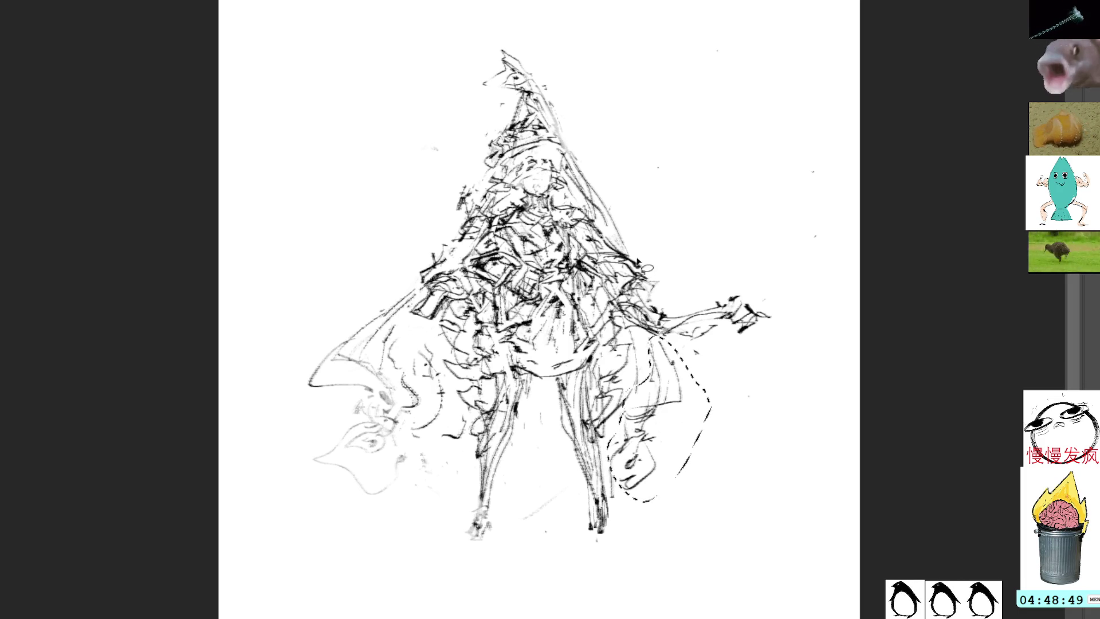
key("Delete")
key("ctrl+d")
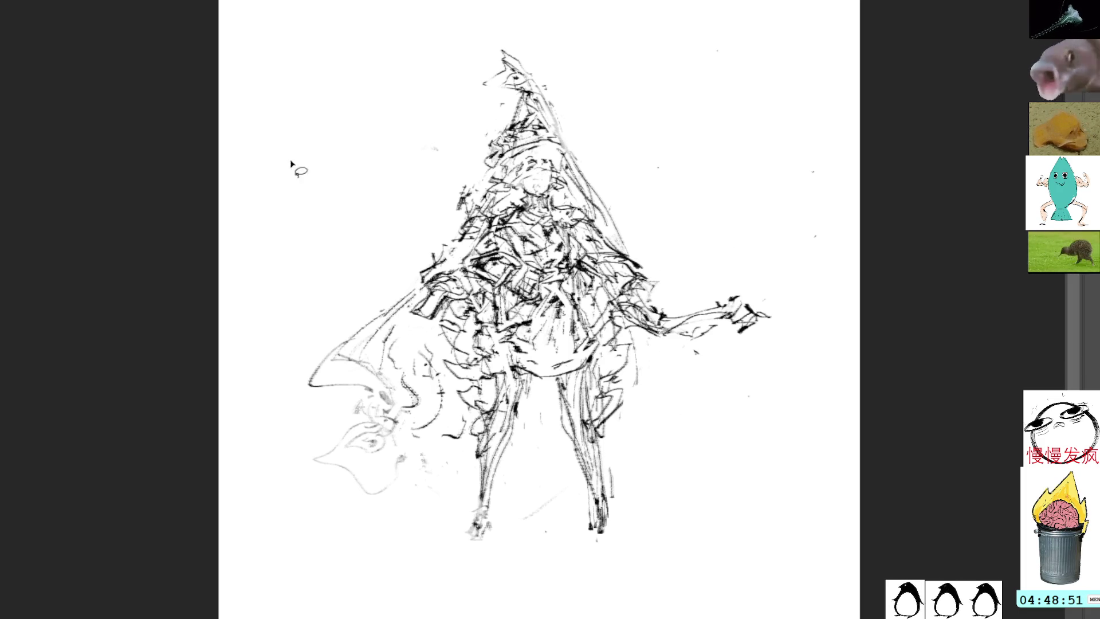
key("b")
mouse_move(340, 426)
left_mouse_down()
mouse_move(363, 479)
mouse_move(415, 486)
mouse_move(404, 435)
mouse_move(359, 434)
left_mouse_up()
key("Delete")
key("ctrl+d")
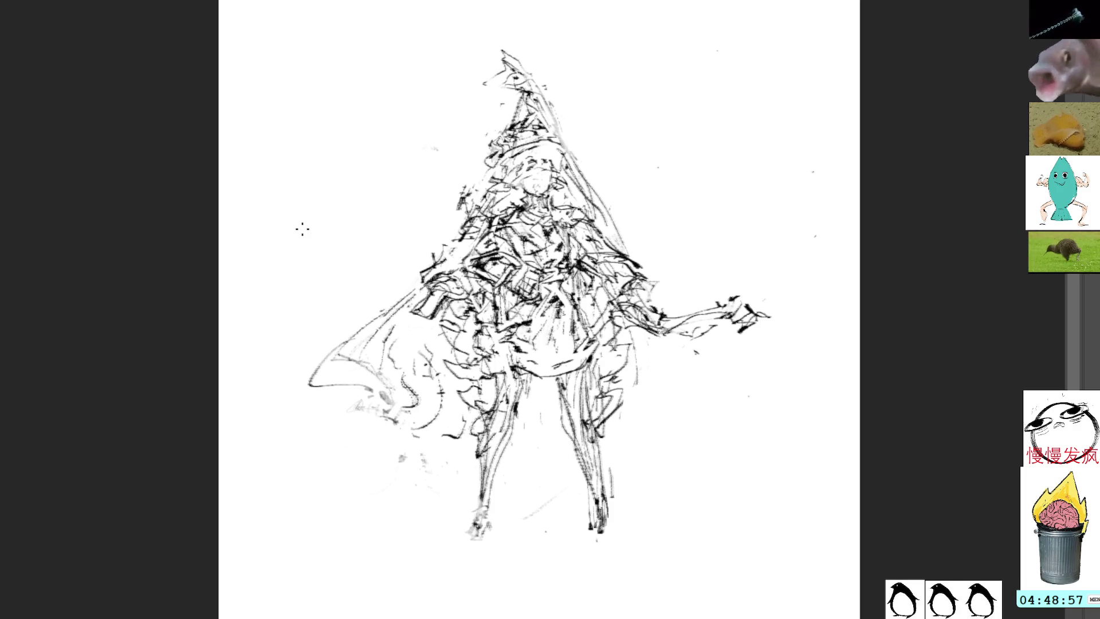
key("b")
Erase over the chest, the cape's left edge and the legs with a larger eraser
mouse_move(467, 229)
left_mouse_down()
mouse_move(459, 269)
mouse_move(493, 275)
mouse_move(504, 252)
mouse_move(493, 229)
mouse_move(544, 269)
mouse_move(516, 246)
left_mouse_up()
mouse_move(424, 310)
left_mouse_down()
mouse_move(413, 344)
mouse_move(430, 309)
left_mouse_up()
key("bracketright")
key("bracketright")
key("bracketright")
left_click_drag(496, 448, 454, 536)
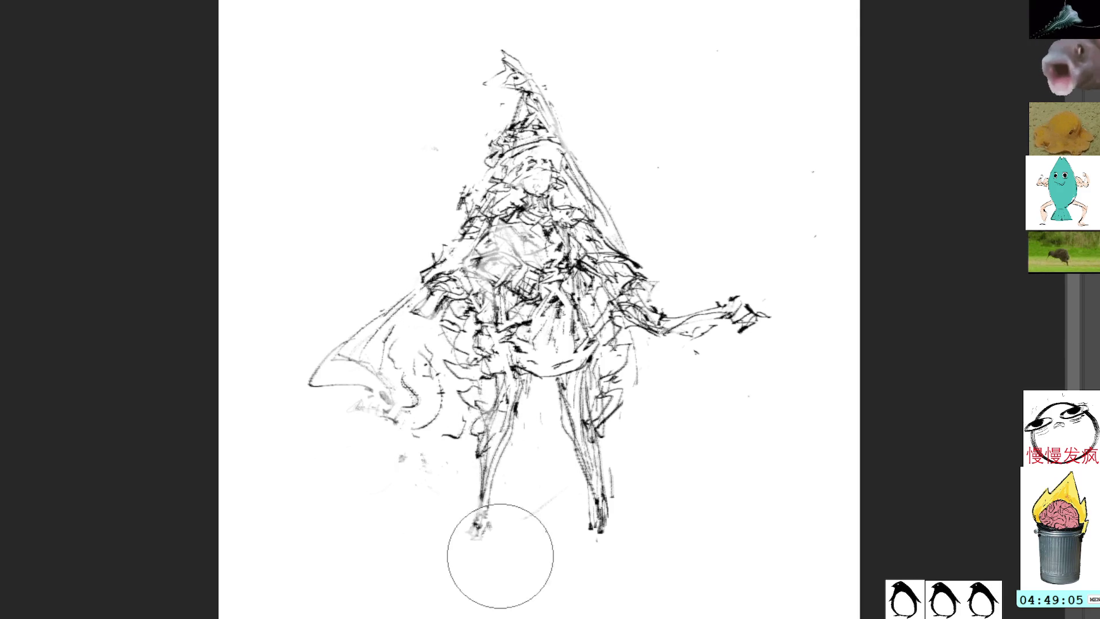
mouse_move(351, 263)
left_mouse_down()
mouse_move(435, 177)
mouse_move(519, 16)
mouse_move(653, 373)
mouse_move(806, 290)
mouse_move(469, 165)
mouse_move(405, 544)
left_mouse_up()
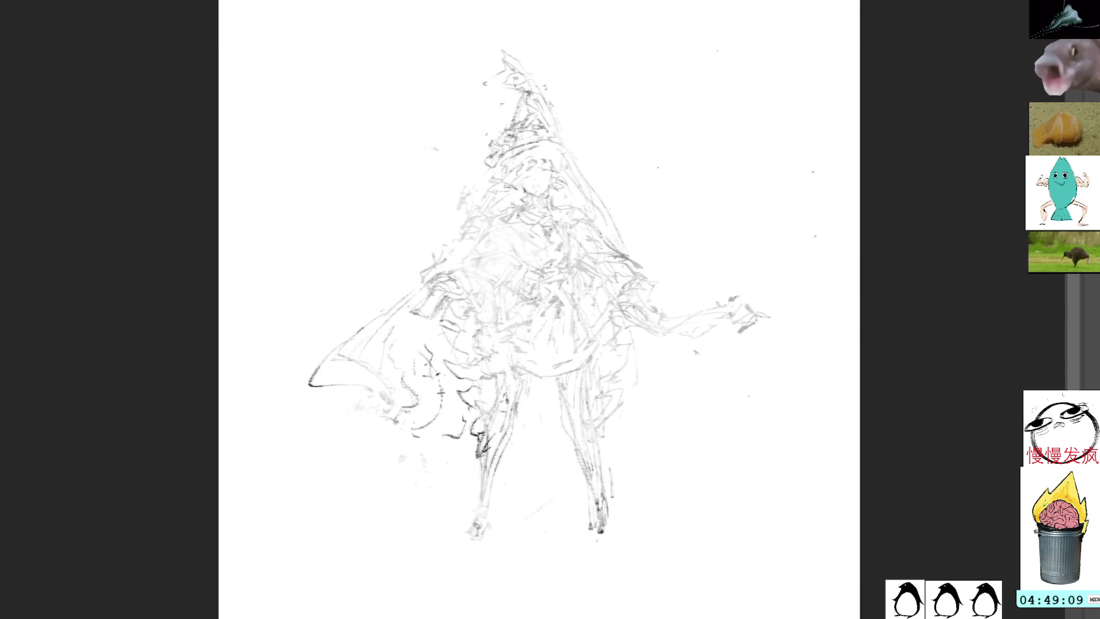
Lightly erase the chest, staff-side and hat strokes with a low-strength soft eraser
key("ctrl+z")
mouse_move(452, 272)
left_mouse_down()
mouse_move(430, 268)
mouse_move(460, 298)
mouse_move(456, 349)
mouse_move(487, 440)
mouse_move(472, 404)
mouse_move(489, 430)
mouse_move(575, 392)
mouse_move(596, 545)
mouse_move(644, 302)
mouse_move(573, 321)
mouse_move(487, 298)
mouse_move(528, 321)
mouse_move(584, 303)
mouse_move(572, 247)
mouse_move(658, 245)
mouse_move(768, 282)
mouse_move(688, 327)
mouse_move(532, 246)
mouse_move(504, 147)
mouse_move(518, 43)
mouse_move(482, 91)
left_mouse_up()
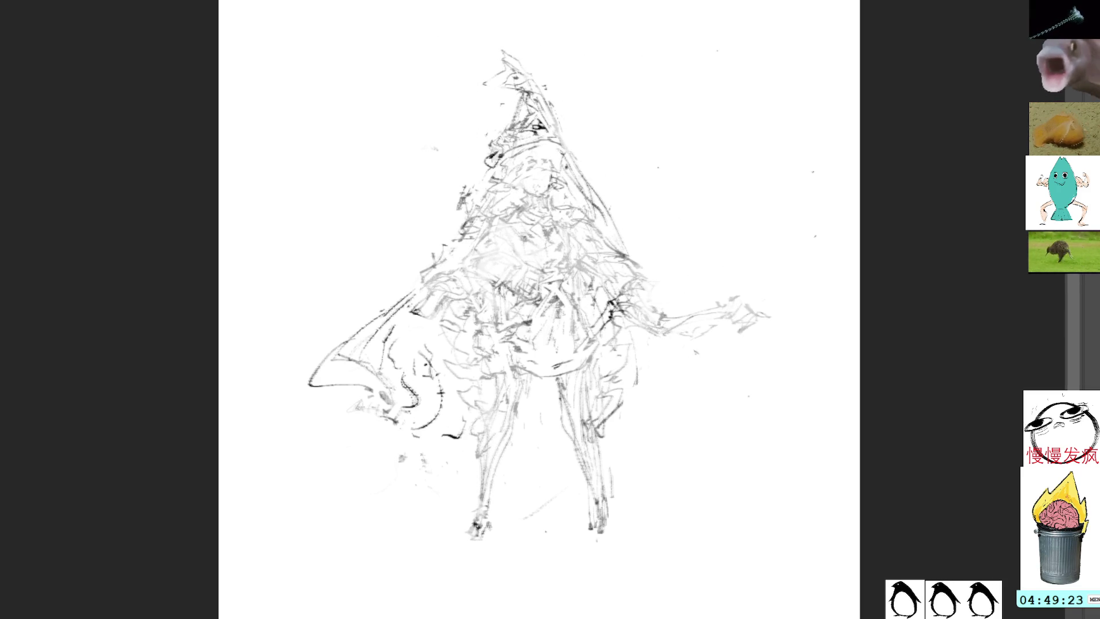
mouse_move(617, 338)
left_mouse_down()
mouse_move(608, 294)
mouse_move(629, 263)
left_mouse_up()
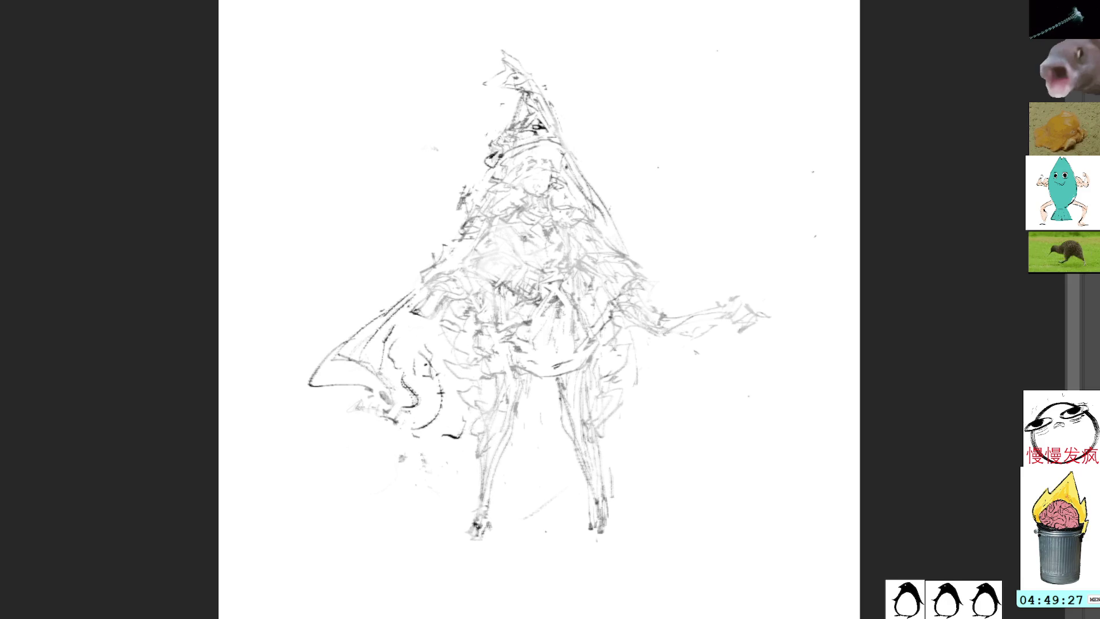
key("[")
key("[")
key("[")
key("[")
key("[")
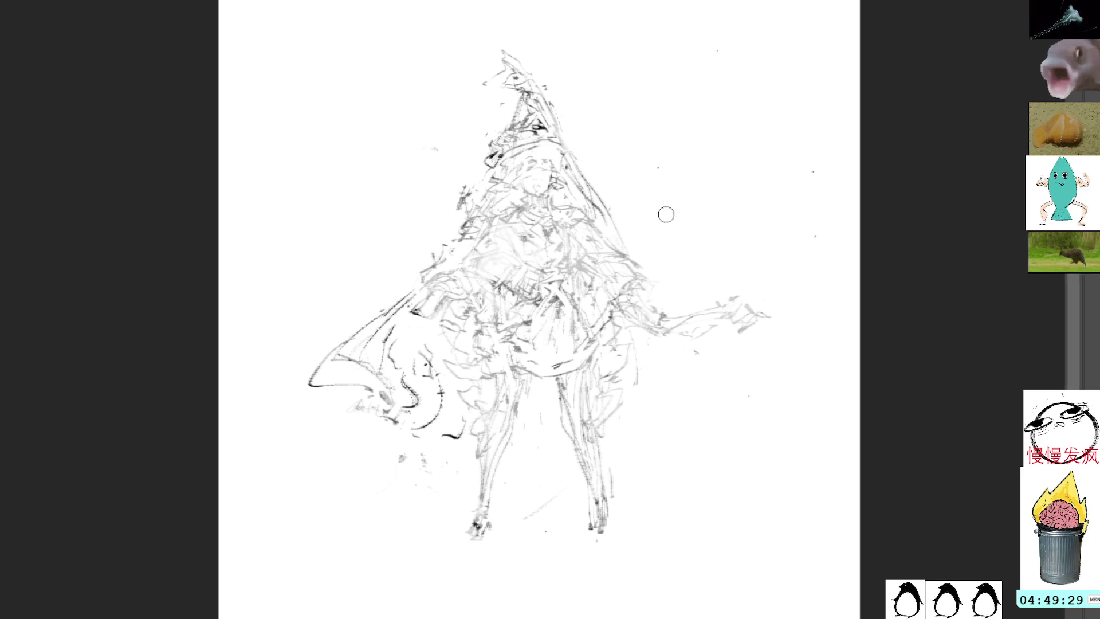
mouse_move(528, 123)
left_mouse_down()
mouse_move(544, 129)
mouse_move(488, 156)
mouse_move(510, 150)
left_mouse_up()
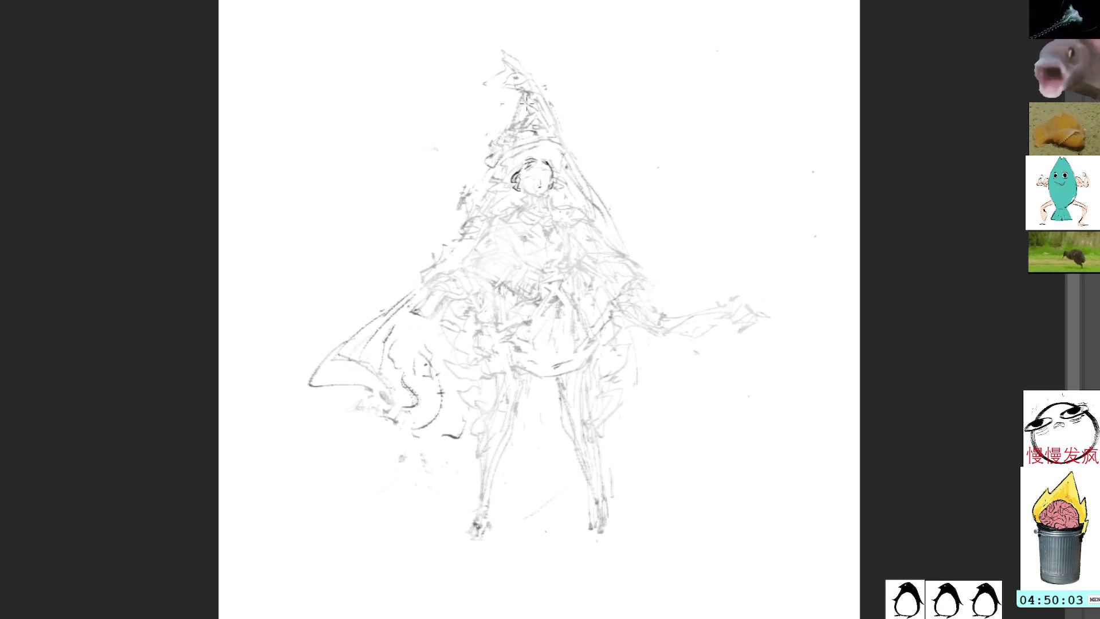
Ink clean jaw, neck and hair lines across the top and left of the head
mouse_move(519, 185)
left_mouse_down()
mouse_move(538, 215)
mouse_move(553, 200)
mouse_move(541, 218)
mouse_move(547, 211)
mouse_move(527, 209)
mouse_move(506, 225)
left_mouse_up()
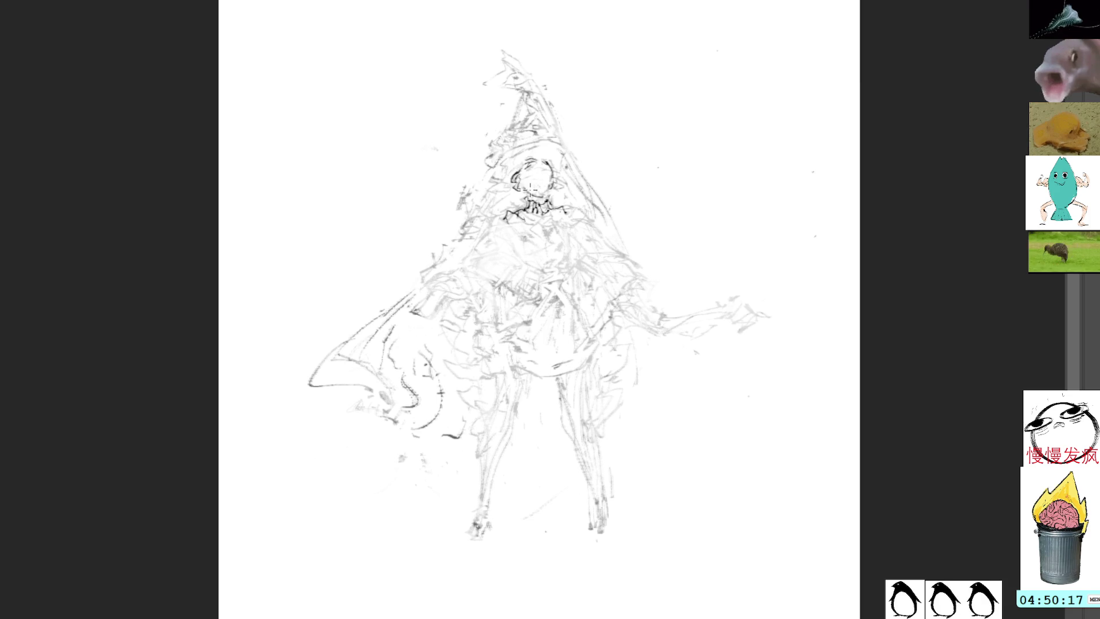
mouse_move(523, 174)
left_mouse_down()
mouse_move(551, 151)
mouse_move(567, 190)
left_mouse_up()
mouse_move(500, 174)
left_mouse_down()
mouse_move(487, 187)
mouse_move(525, 165)
mouse_move(514, 182)
mouse_move(578, 187)
mouse_move(536, 148)
mouse_move(566, 165)
left_mouse_up()
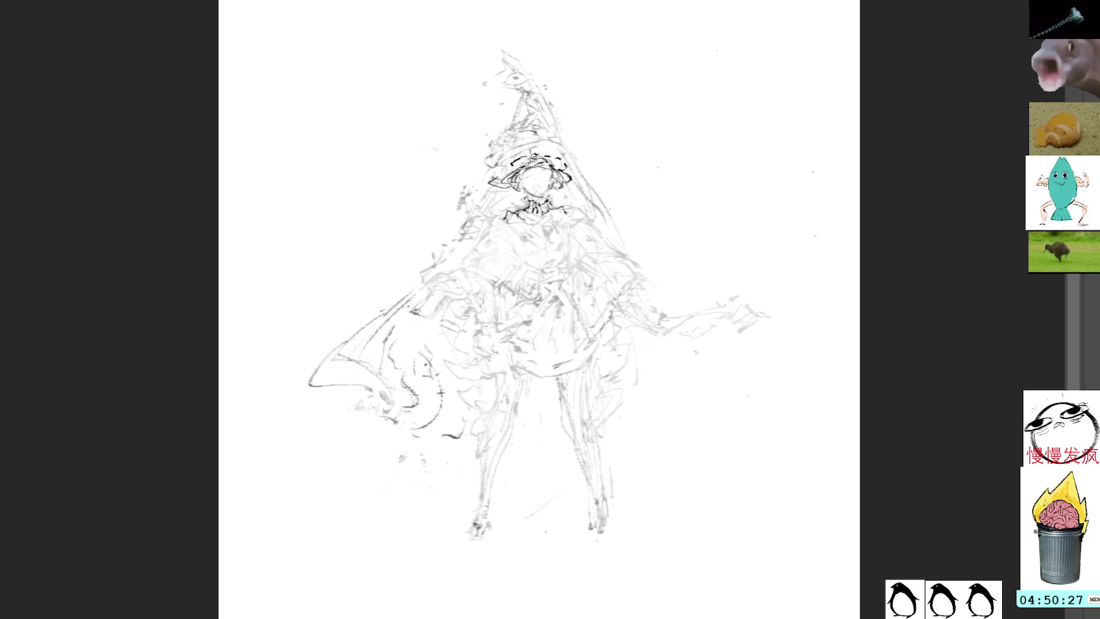
Undo the rough brim strokes and redraw the right side of the hat brim
key("ctrl+z")
key("ctrl+z")
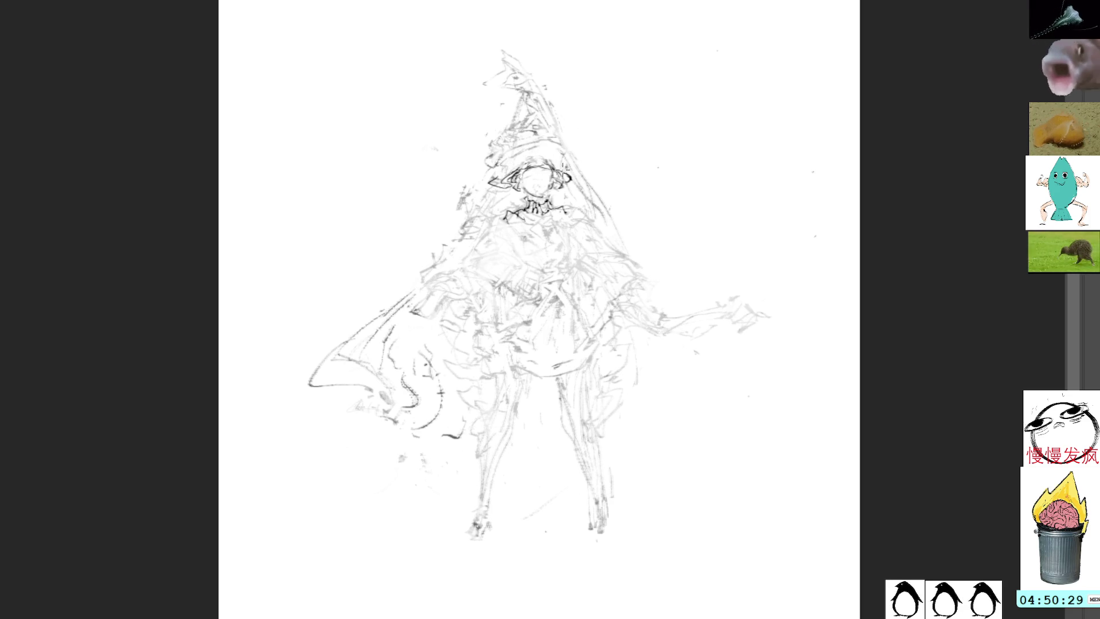
mouse_move(564, 147)
left_mouse_down()
mouse_move(584, 186)
mouse_move(559, 200)
mouse_move(552, 183)
mouse_move(553, 198)
mouse_move(567, 197)
mouse_move(507, 194)
mouse_move(499, 212)
mouse_move(530, 209)
mouse_move(543, 237)
left_mouse_up()
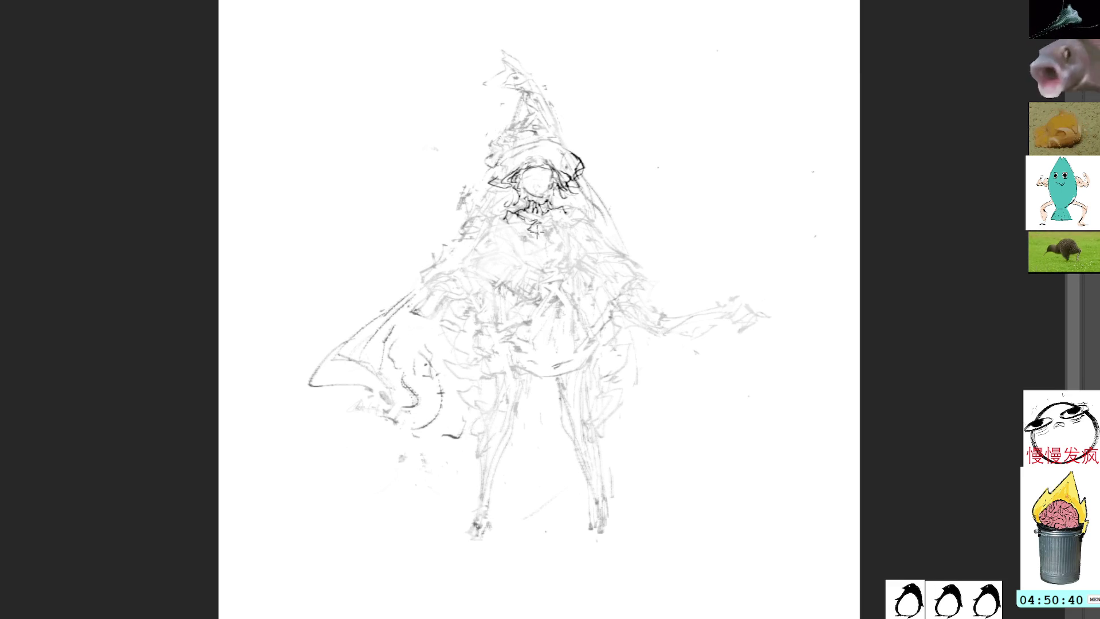
left_click(565, 225)
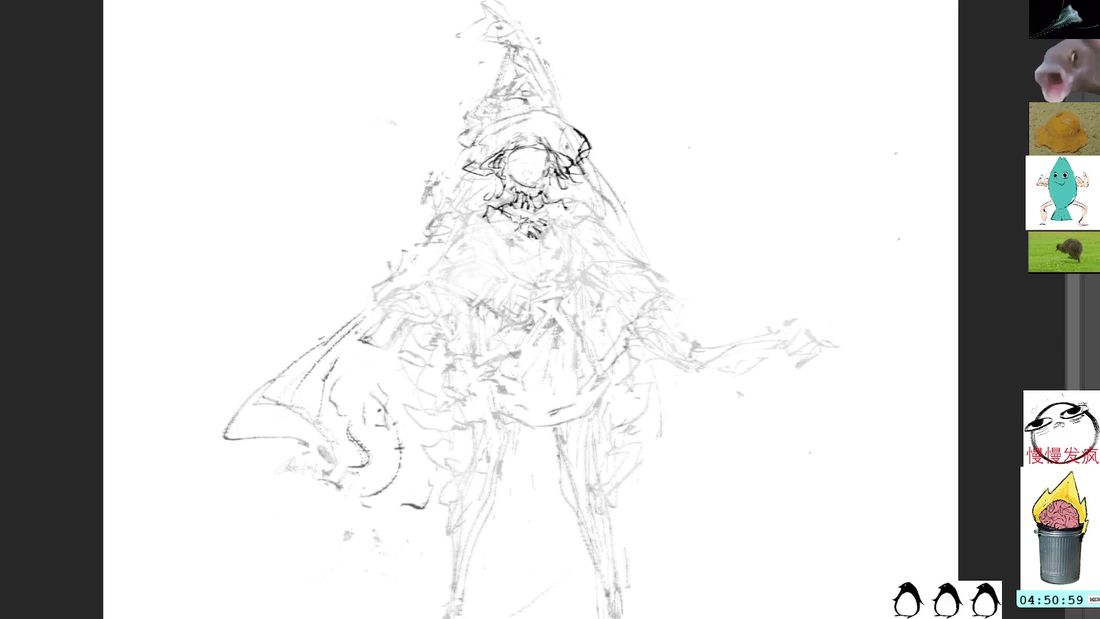
Ink the curves below the hands, the sash outline, and the hand and chest contours
left_click_drag(514, 239, 550, 267)
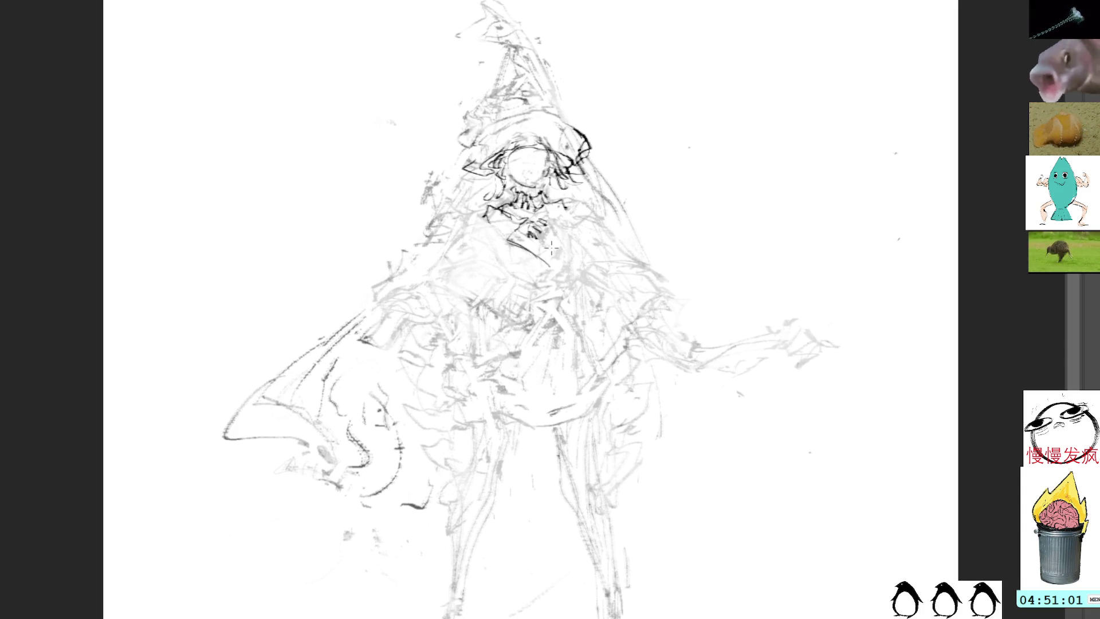
mouse_move(530, 230)
left_mouse_down()
mouse_move(563, 257)
mouse_move(563, 274)
mouse_move(570, 263)
mouse_move(554, 270)
mouse_move(568, 278)
mouse_move(557, 283)
left_mouse_up()
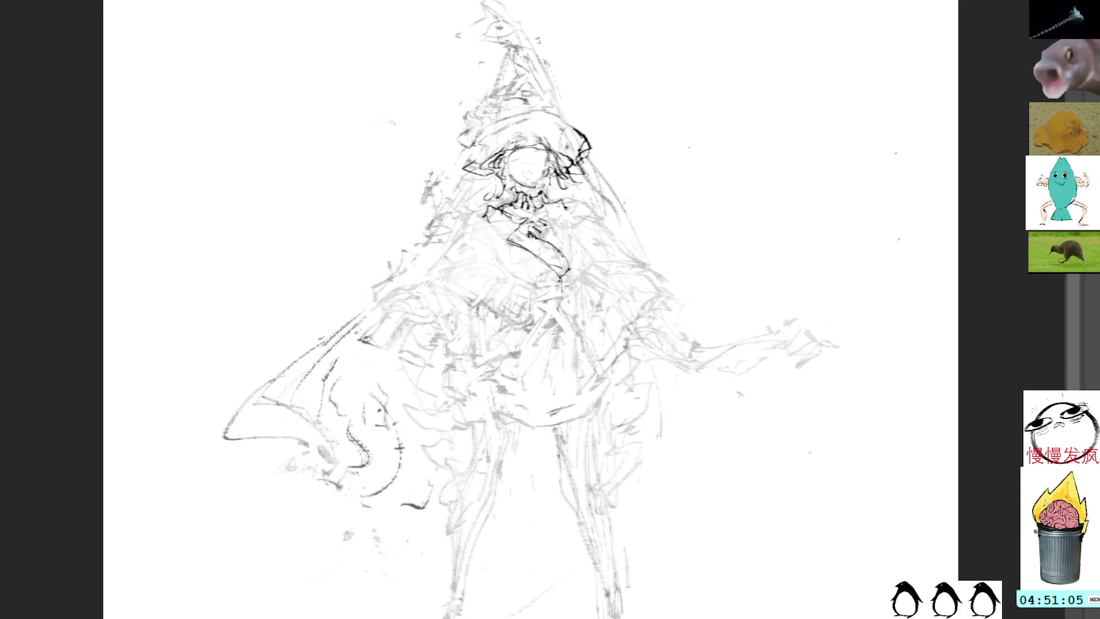
left_click_drag(494, 258, 512, 275)
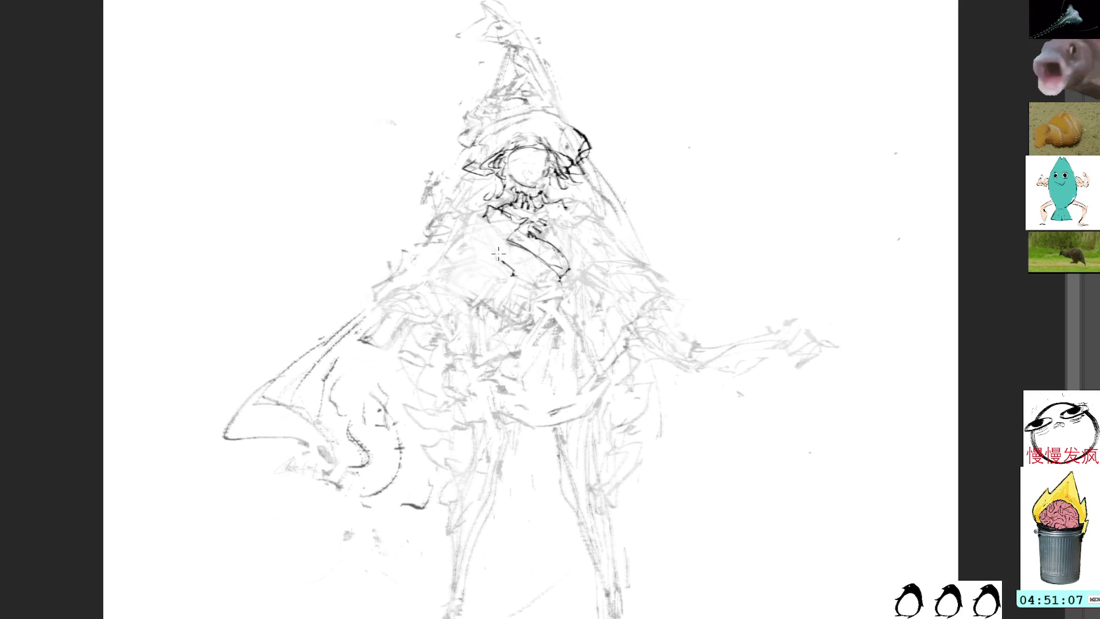
left_click_drag(466, 239, 497, 261)
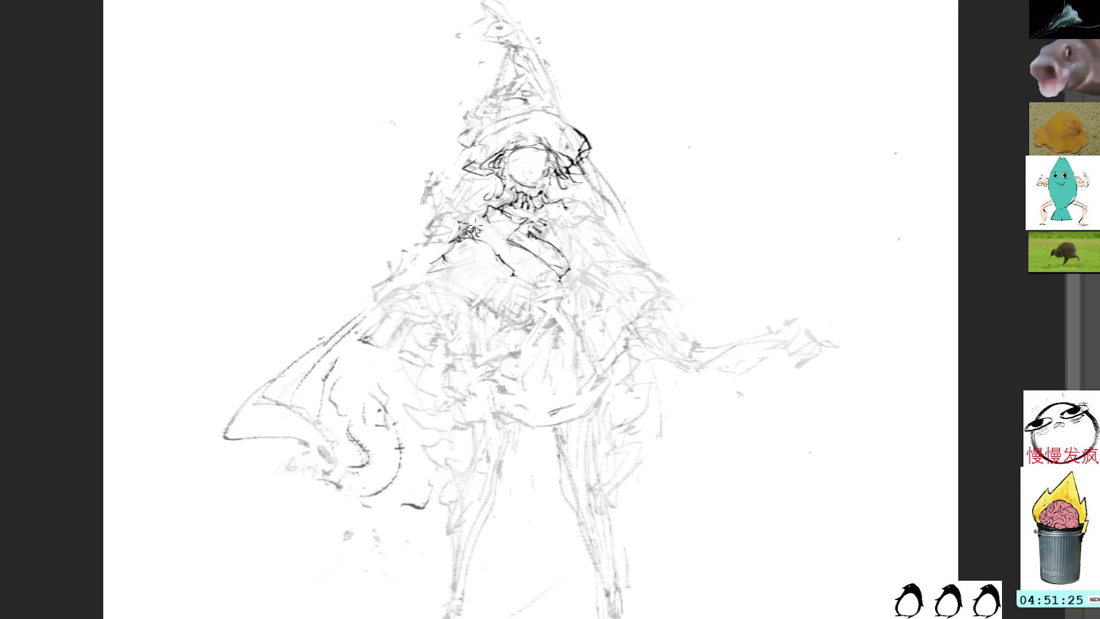
mouse_move(482, 240)
left_mouse_down()
mouse_move(467, 222)
mouse_move(498, 235)
mouse_move(496, 248)
mouse_move(469, 229)
mouse_move(490, 228)
mouse_move(458, 229)
left_mouse_up()
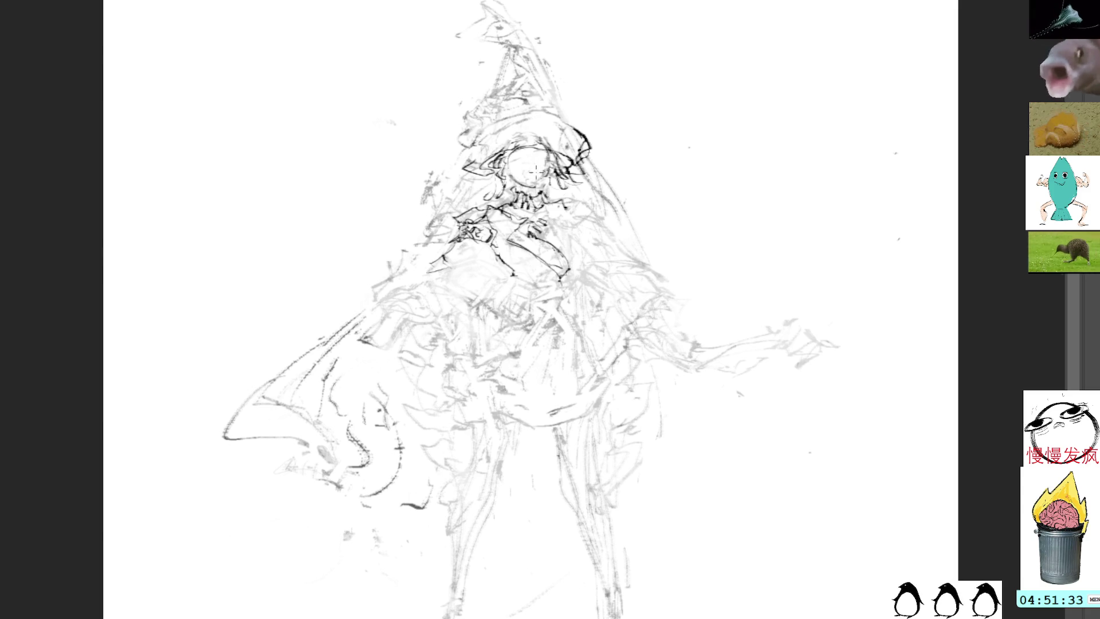
left_click_drag(540, 158, 540, 164)
key("ctrl+z")
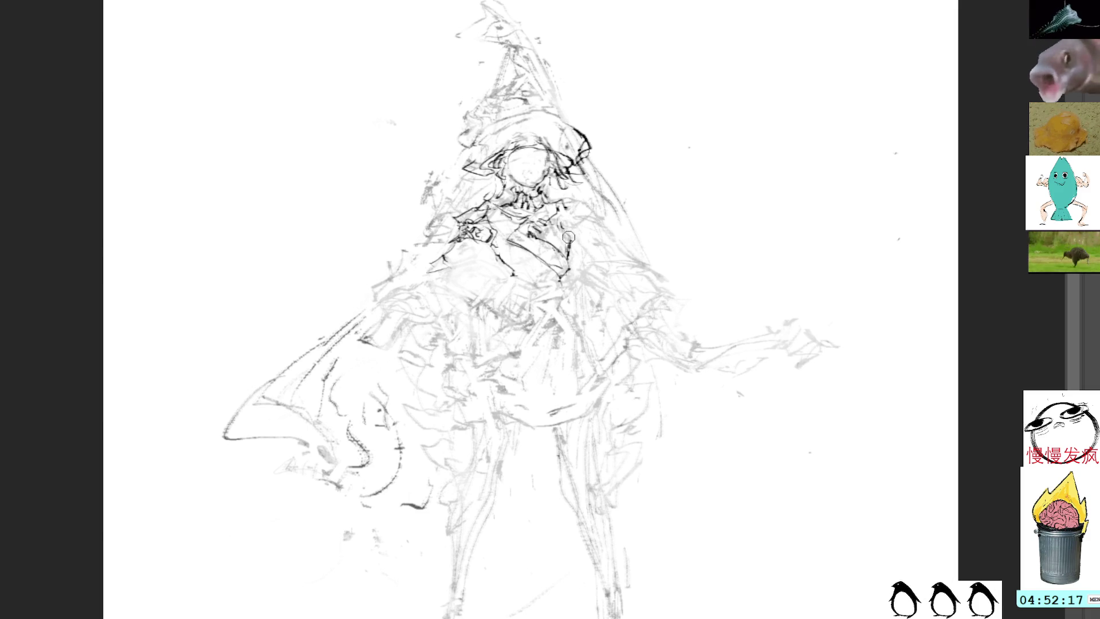
Lasso-select the chest area freehand
mouse_move(568, 276)
left_mouse_down()
mouse_move(565, 241)
mouse_move(498, 255)
mouse_move(546, 264)
left_mouse_up()
Drop the chest selection, ink small chest strokes and add an eye dash on the face
key("ctrl+d")
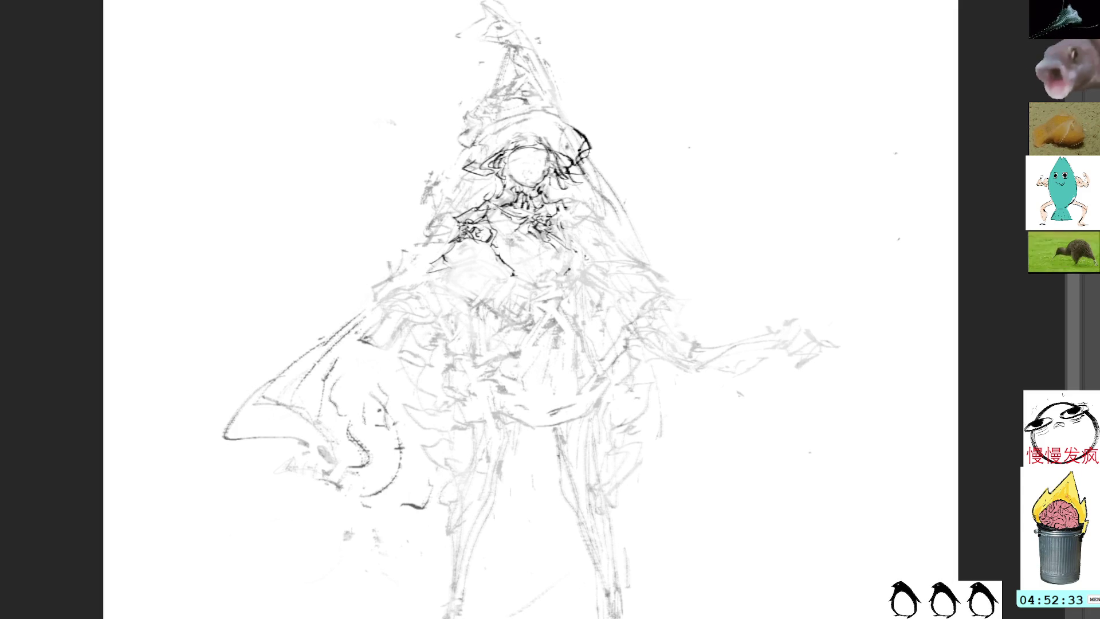
mouse_move(550, 229)
left_mouse_down()
mouse_move(590, 199)
mouse_move(598, 225)
mouse_move(581, 224)
left_mouse_up()
left_click_drag(575, 226, 595, 218)
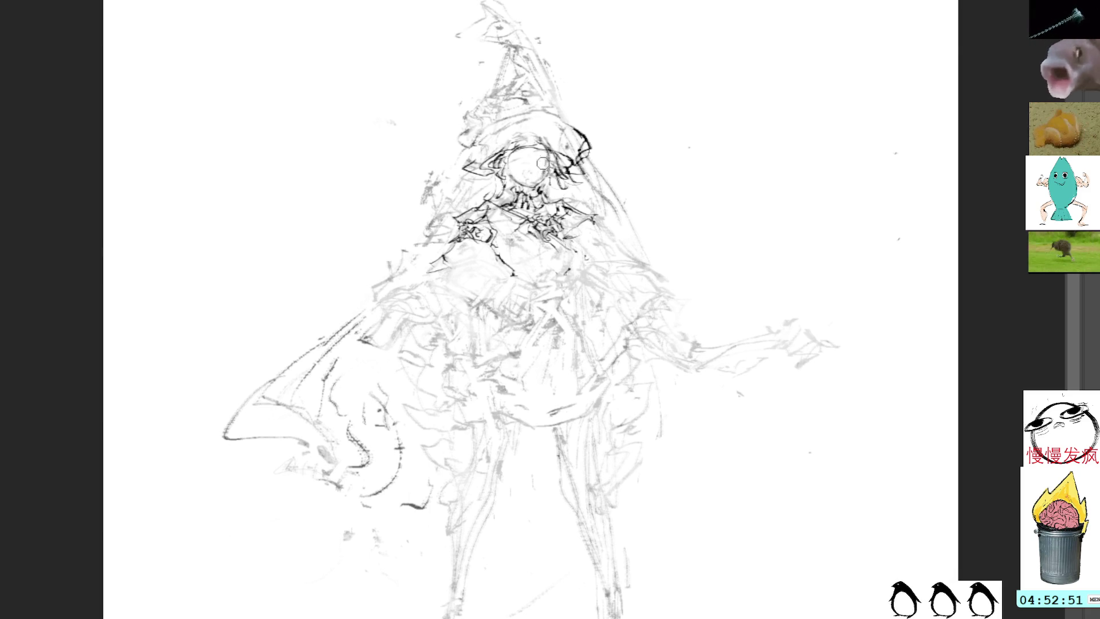
left_click_drag(537, 160, 532, 162)
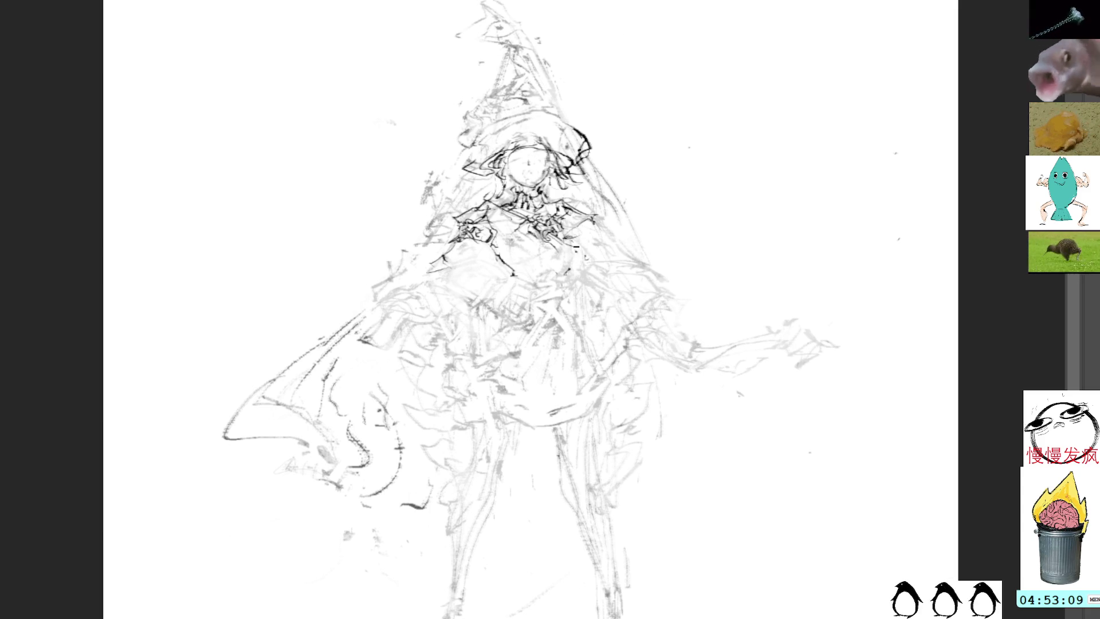
Draw a line down the chest and redo a short stroke on the skirt
left_click_drag(573, 281, 565, 311)
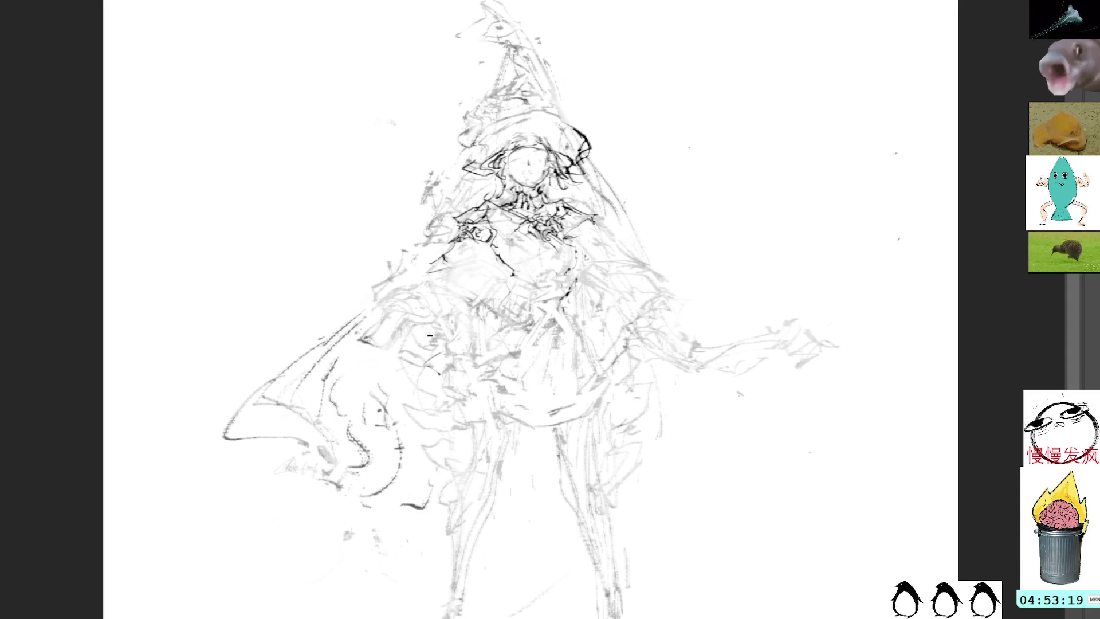
left_click_drag(438, 378, 447, 364)
key("ctrl+z")
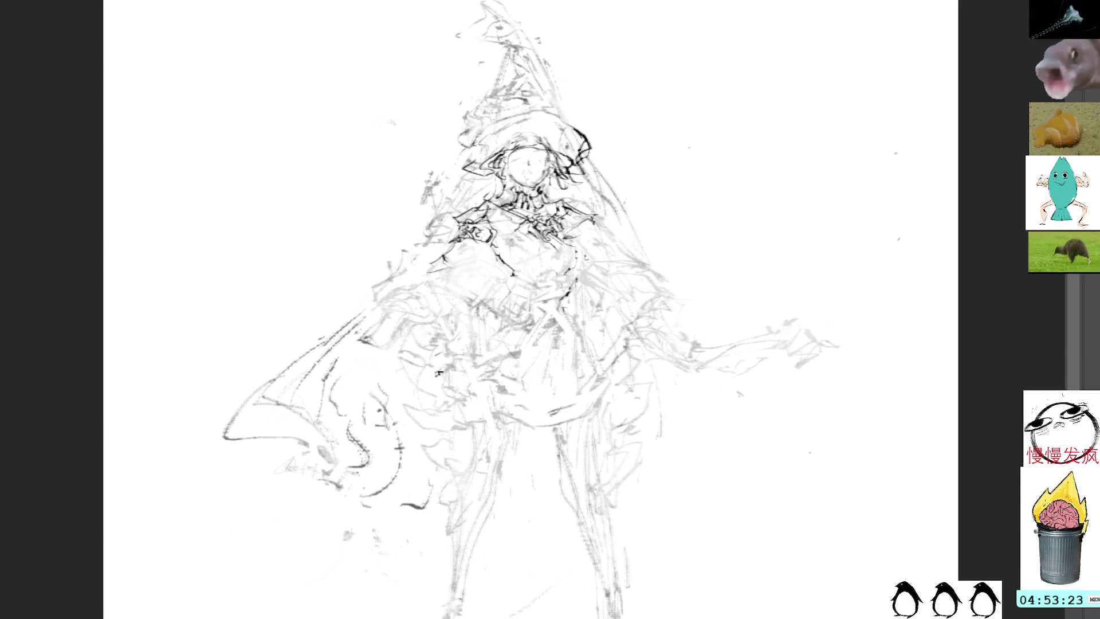
mouse_move(439, 371)
left_mouse_down()
mouse_move(461, 367)
mouse_move(440, 392)
mouse_move(452, 396)
mouse_move(467, 399)
mouse_move(467, 379)
left_mouse_up()
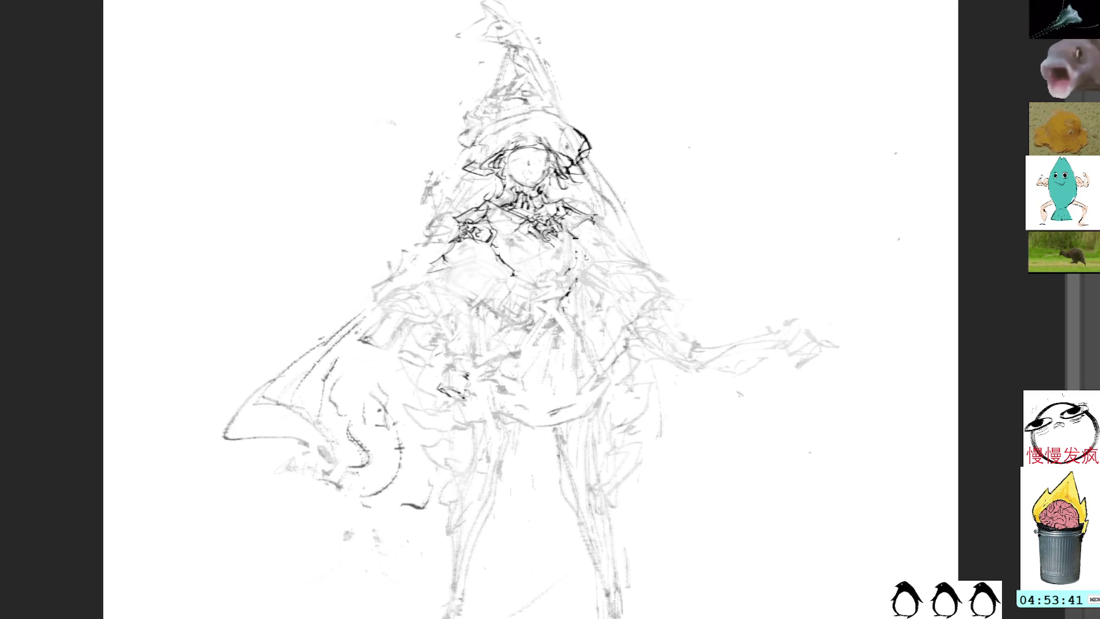
Add detail marks along the chest and bodice, and a line across the waist
mouse_move(576, 241)
left_mouse_down()
mouse_move(578, 263)
mouse_move(587, 249)
mouse_move(579, 289)
left_mouse_up()
mouse_move(559, 235)
left_mouse_down()
mouse_move(573, 252)
mouse_move(578, 232)
left_mouse_up()
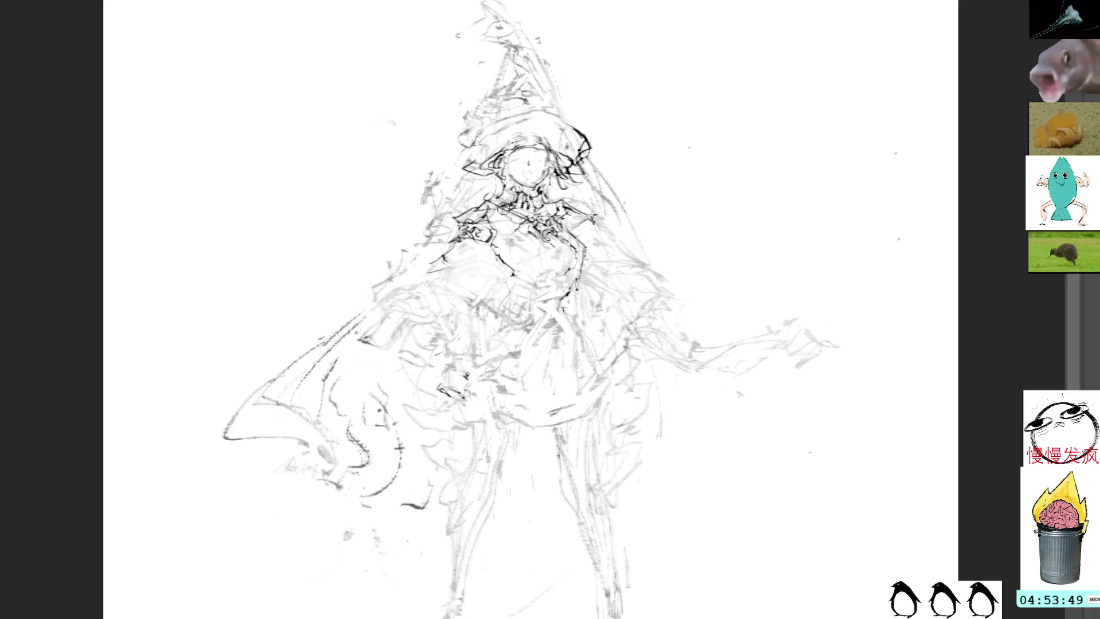
mouse_move(560, 240)
left_mouse_down()
mouse_move(577, 253)
mouse_move(582, 241)
left_mouse_up()
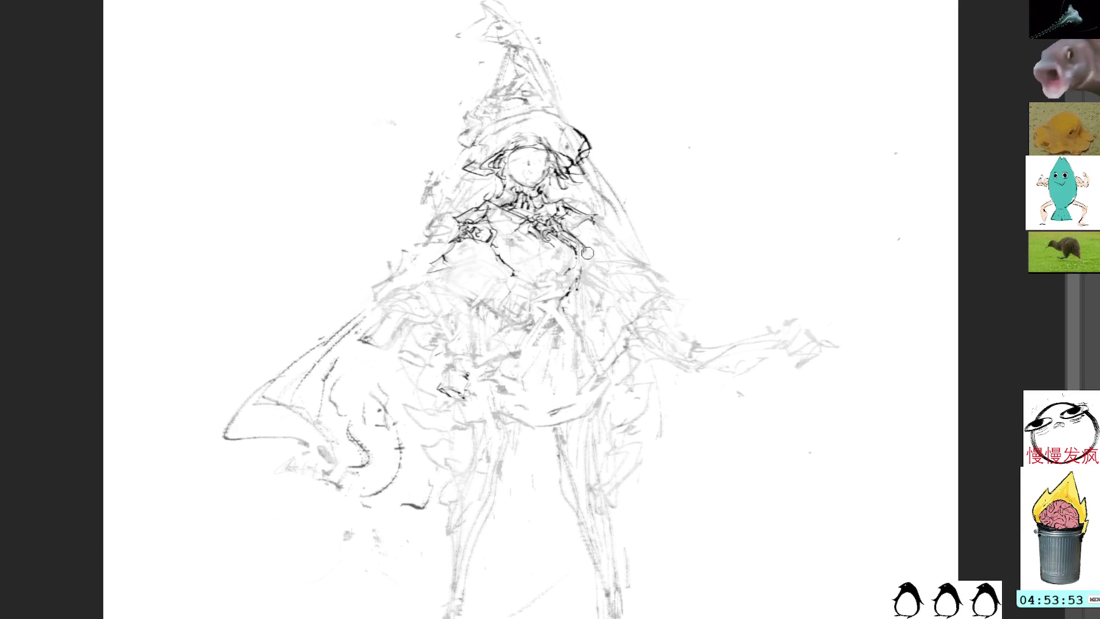
left_click_drag(584, 249, 570, 273)
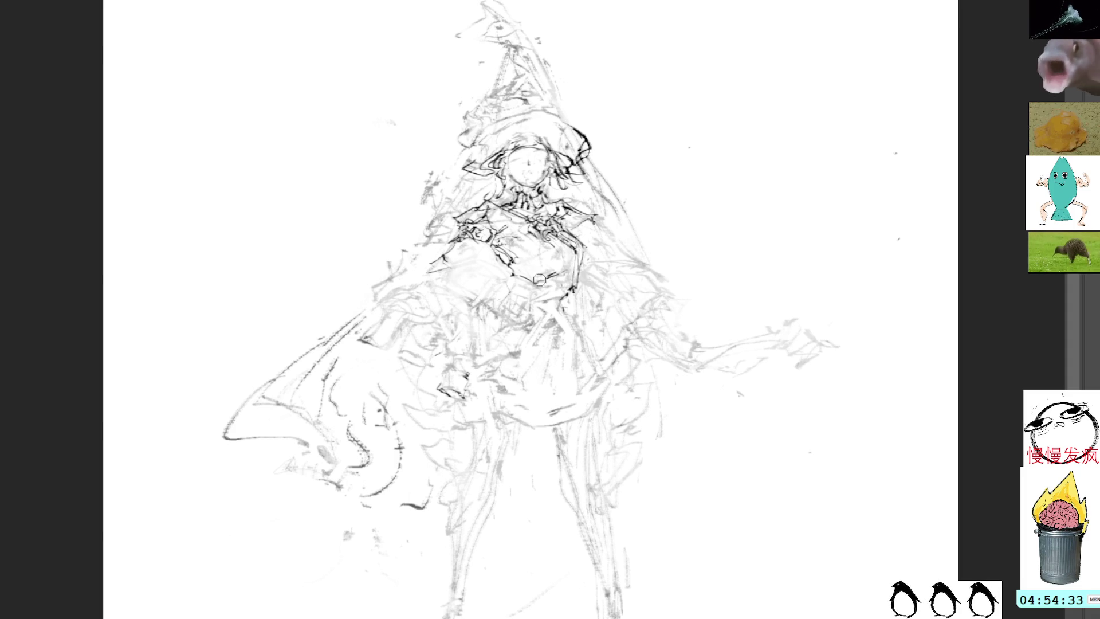
left_click_drag(572, 290, 504, 294)
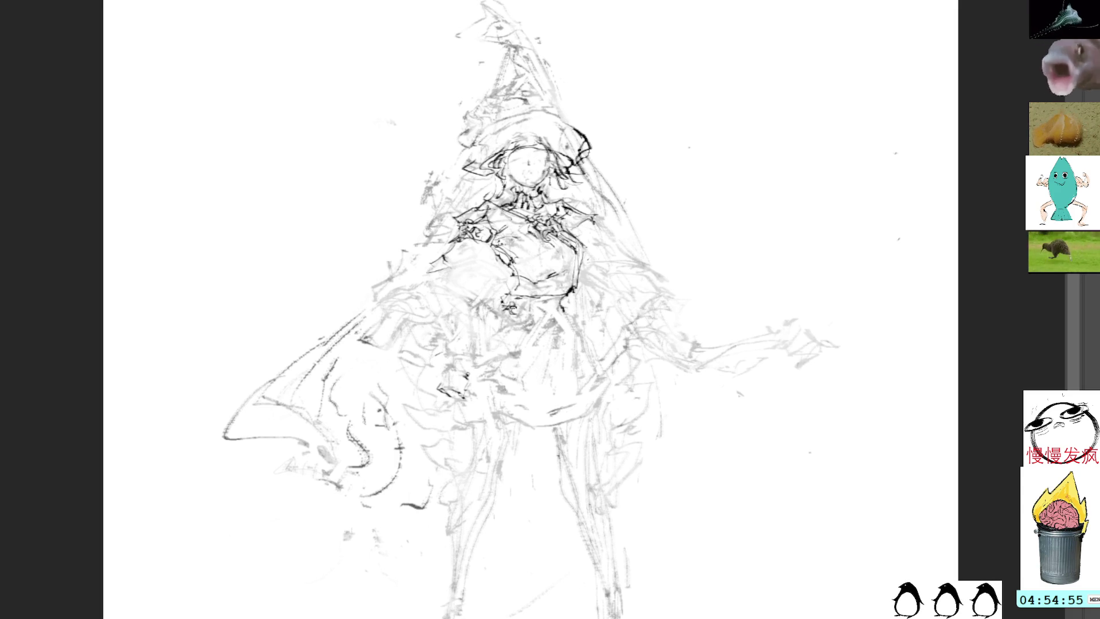
mouse_move(518, 315)
left_mouse_down()
mouse_move(532, 309)
mouse_move(523, 290)
mouse_move(565, 295)
mouse_move(562, 314)
left_mouse_up()
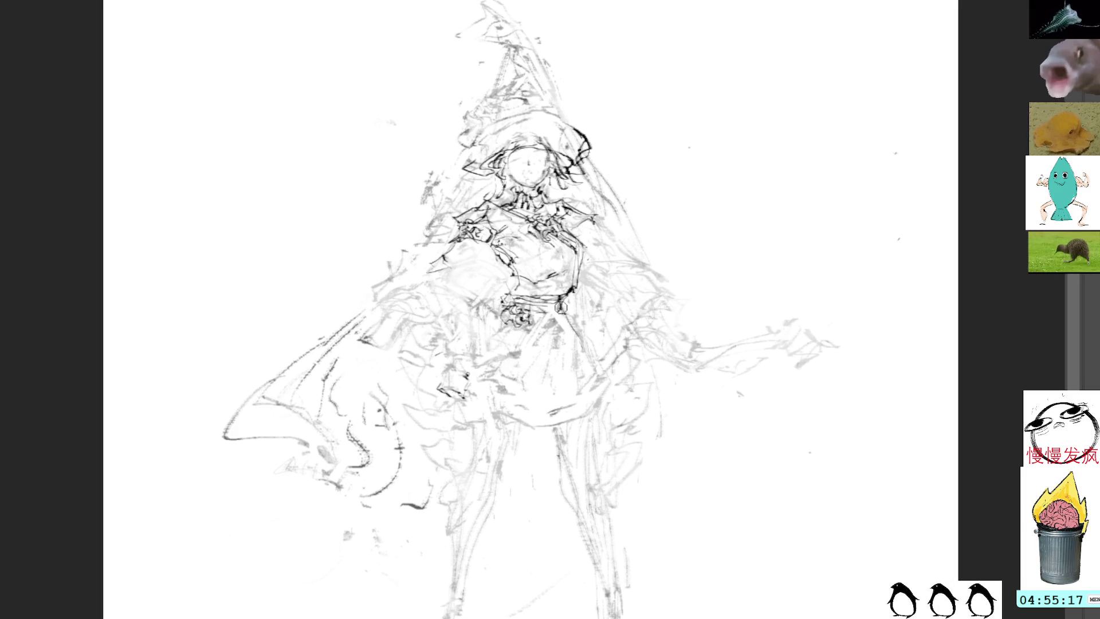
left_click_drag(555, 331, 504, 396)
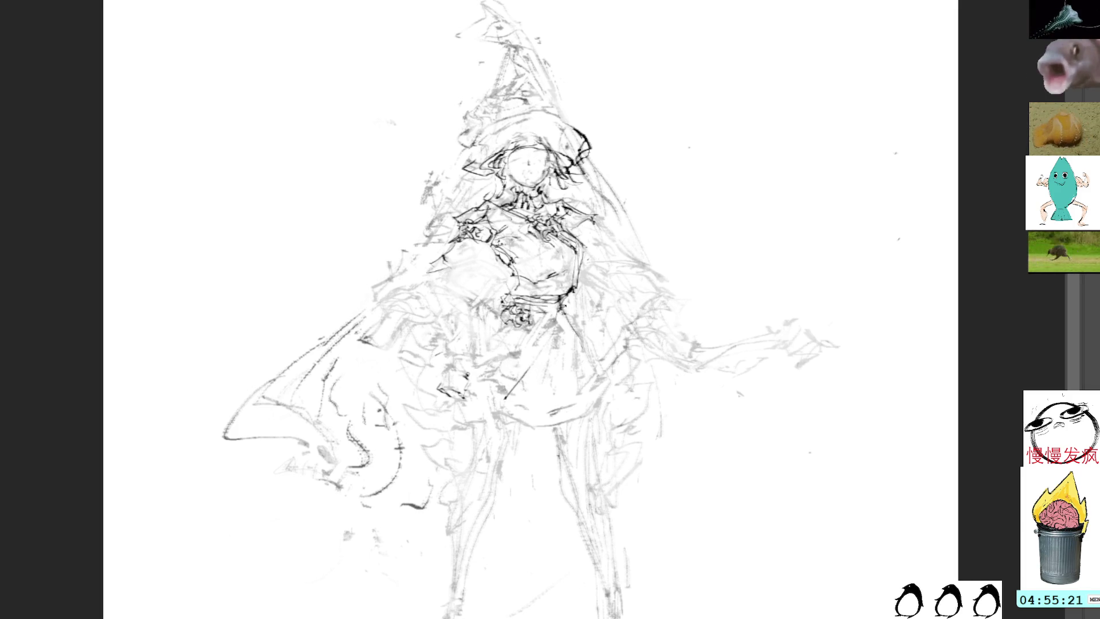
left_click_drag(557, 304, 593, 349)
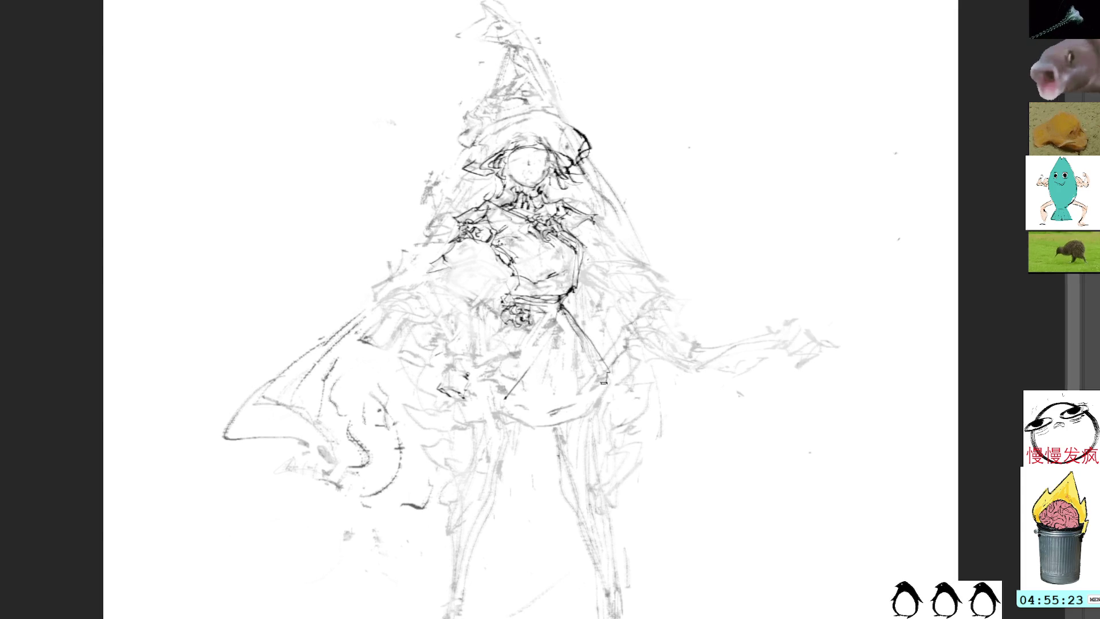
key("ctrl+z")
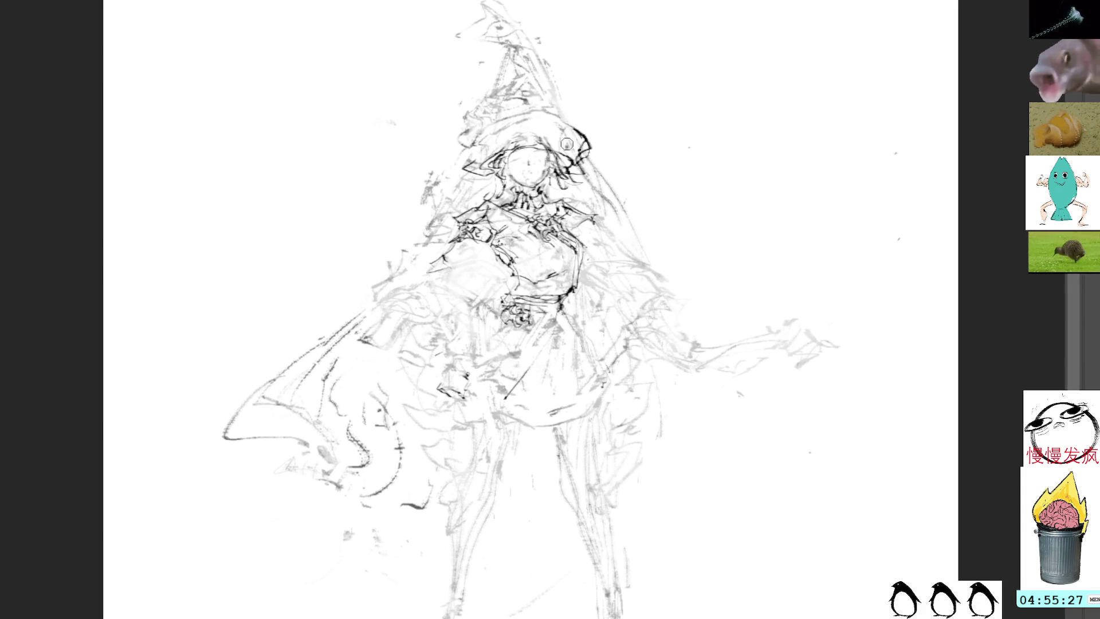
left_click_drag(569, 131, 568, 245)
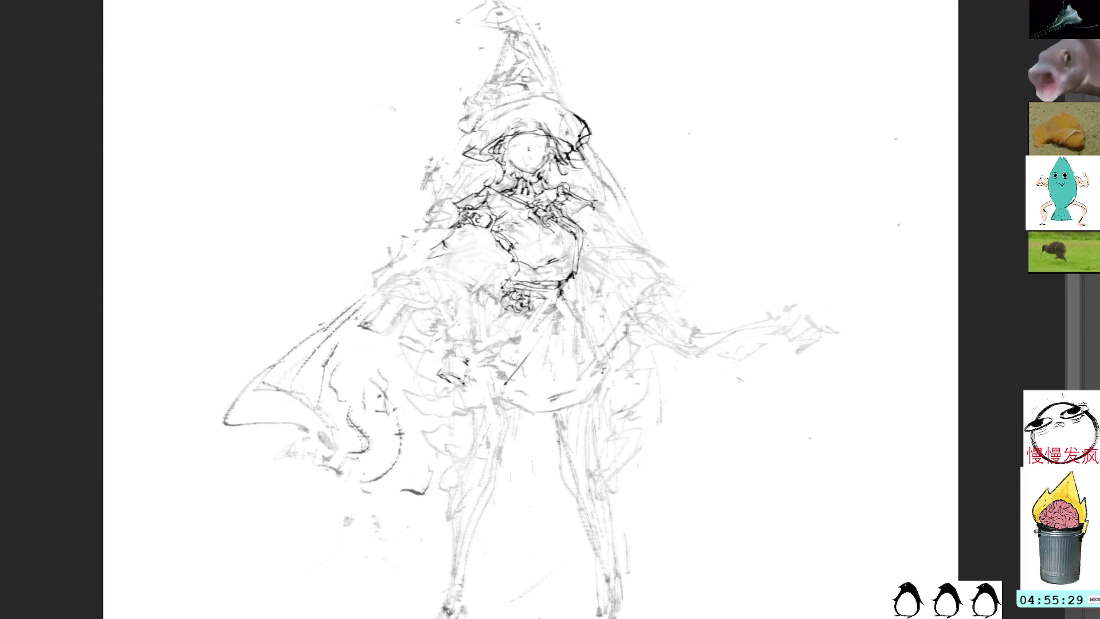
Try eye and mouth strokes on the face, then undo them all
mouse_move(536, 183)
left_mouse_down()
mouse_move(533, 148)
mouse_move(553, 172)
left_mouse_up()
left_click_drag(522, 138, 538, 160)
key("ctrl+z")
key("ctrl+z")
key("ctrl+z")
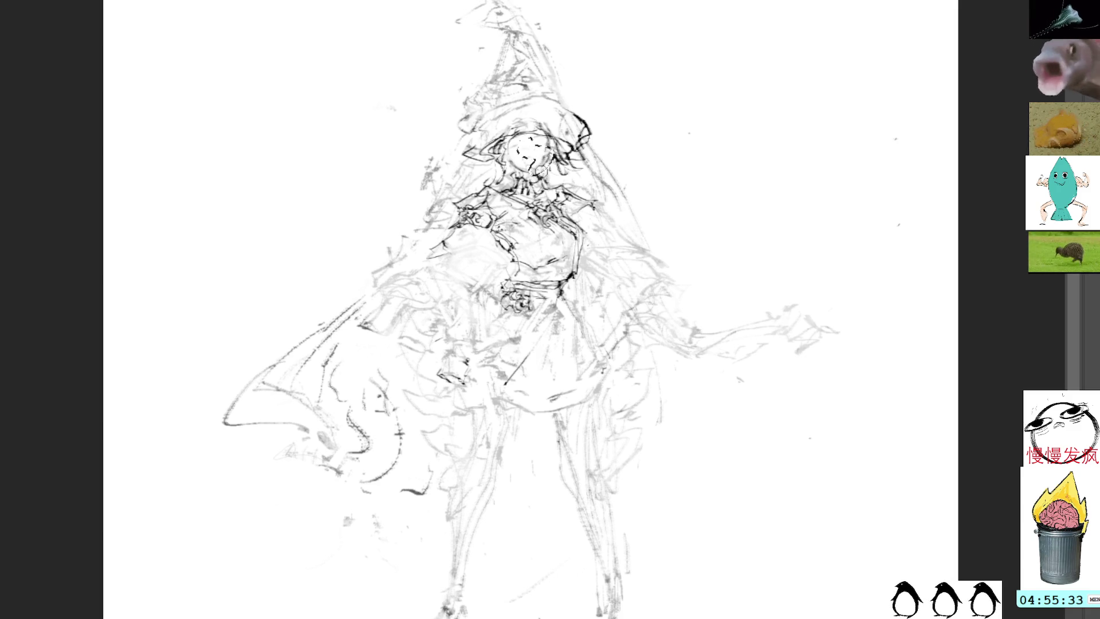
key("ctrl+shift+z")
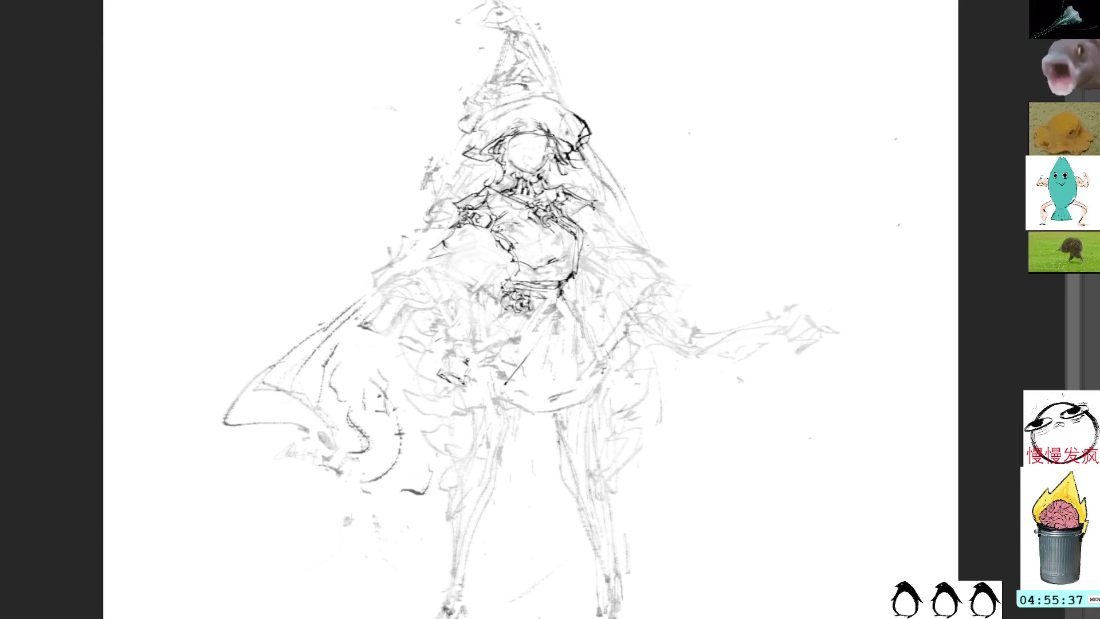
left_click_drag(529, 164, 550, 148)
key("ctrl+z")
key("ctrl+z")
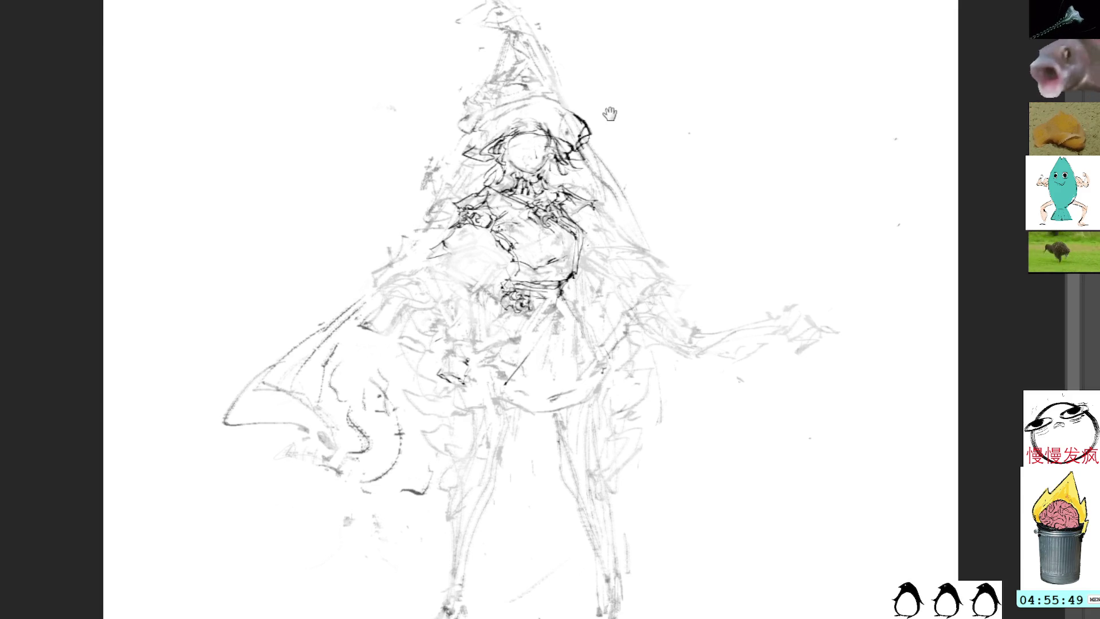
Draw a trial arc over the top of the head and undo it
left_click_drag(608, 114, 610, 182)
mouse_move(580, 244)
left_mouse_down()
mouse_move(595, 259)
mouse_move(524, 186)
mouse_move(486, 246)
left_mouse_up()
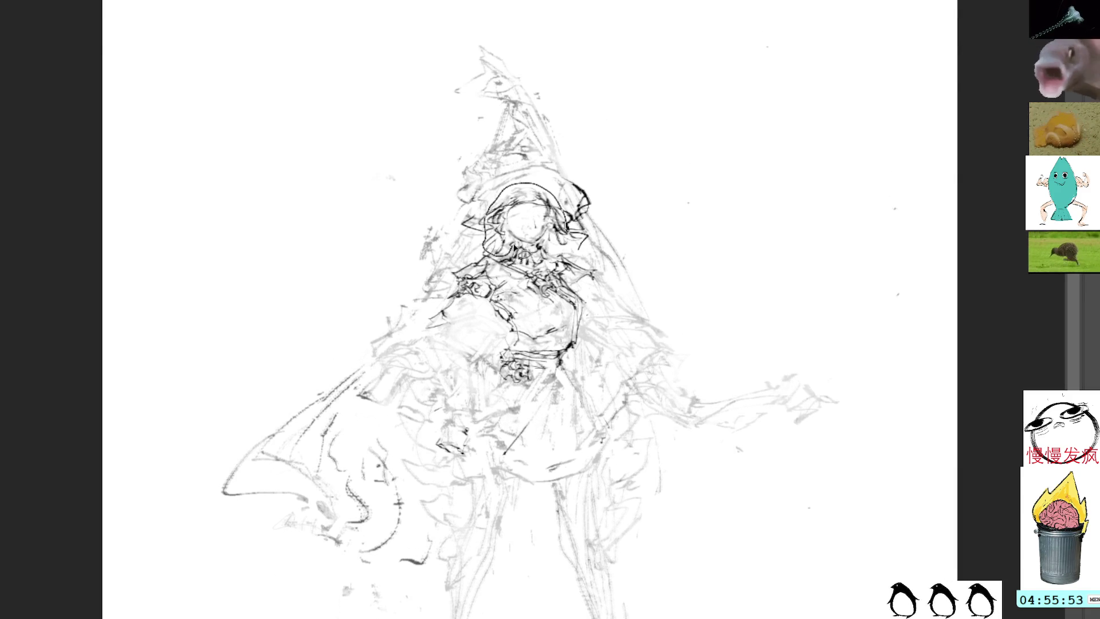
key("ctrl+z")
Free-transform the selected head, raising its top edge to make it slightly taller
key("ctrl+t")
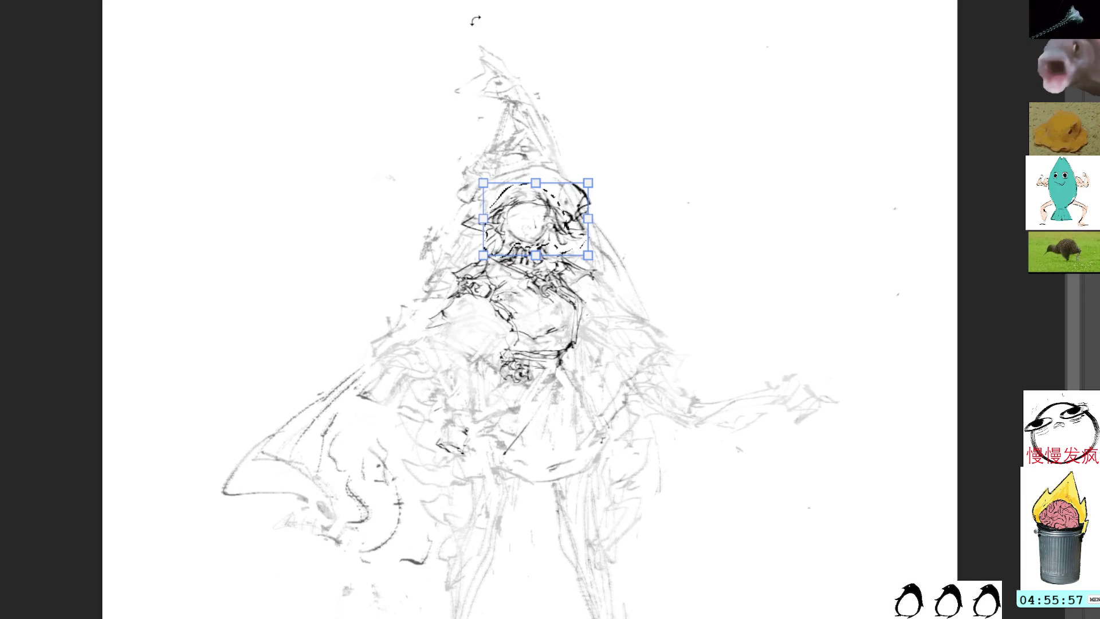
left_click_drag(536, 183, 529, 171)
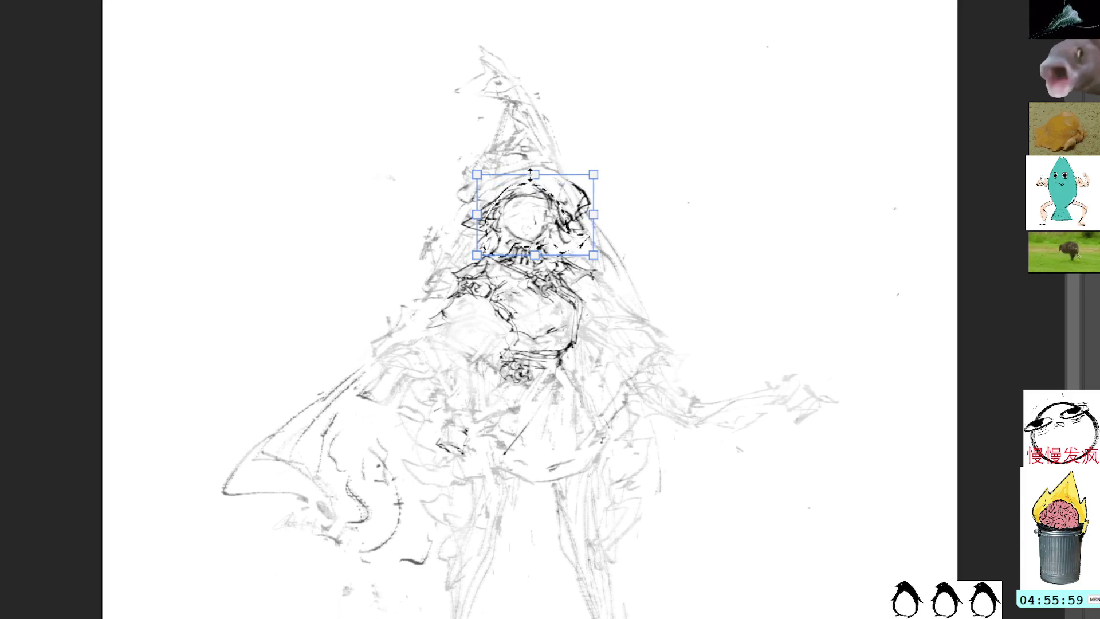
key("Return")
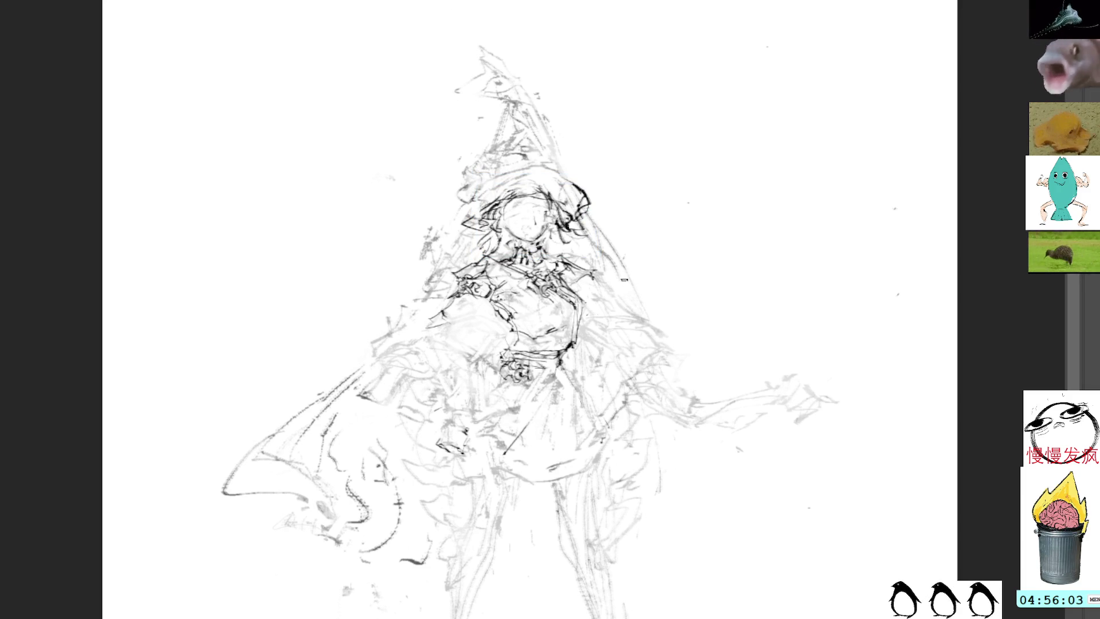
mouse_move(623, 279)
left_mouse_down()
mouse_move(550, 164)
mouse_move(580, 252)
left_mouse_up()
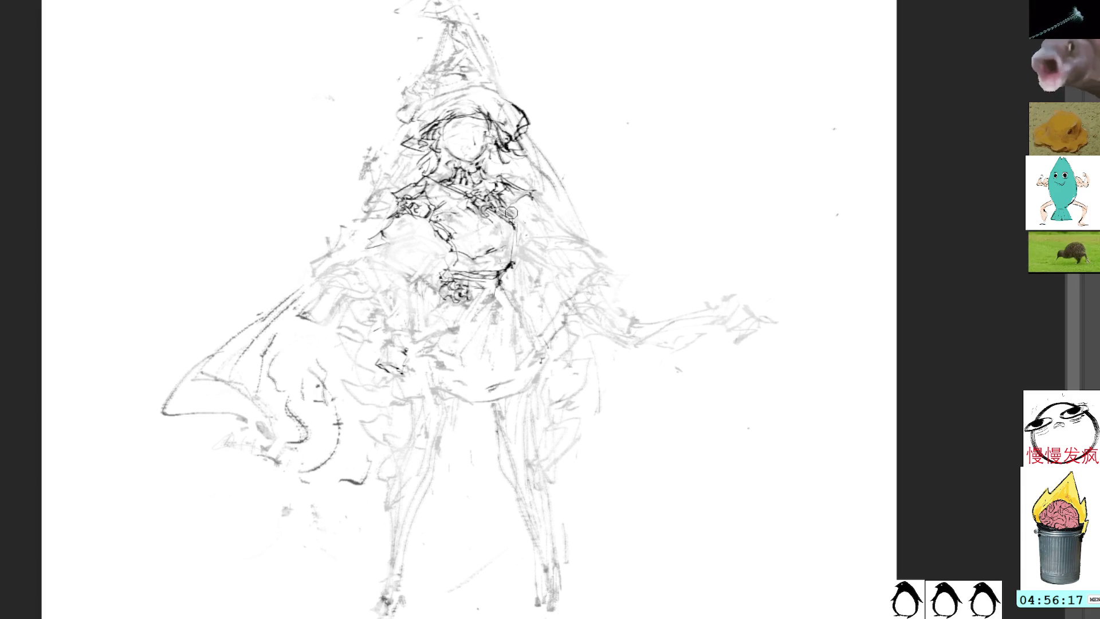
Ink the cape edge down from the right shoulder, then add an open mouth and left eye
mouse_move(519, 198)
left_mouse_down()
mouse_move(590, 236)
mouse_move(607, 289)
mouse_move(540, 327)
left_mouse_up()
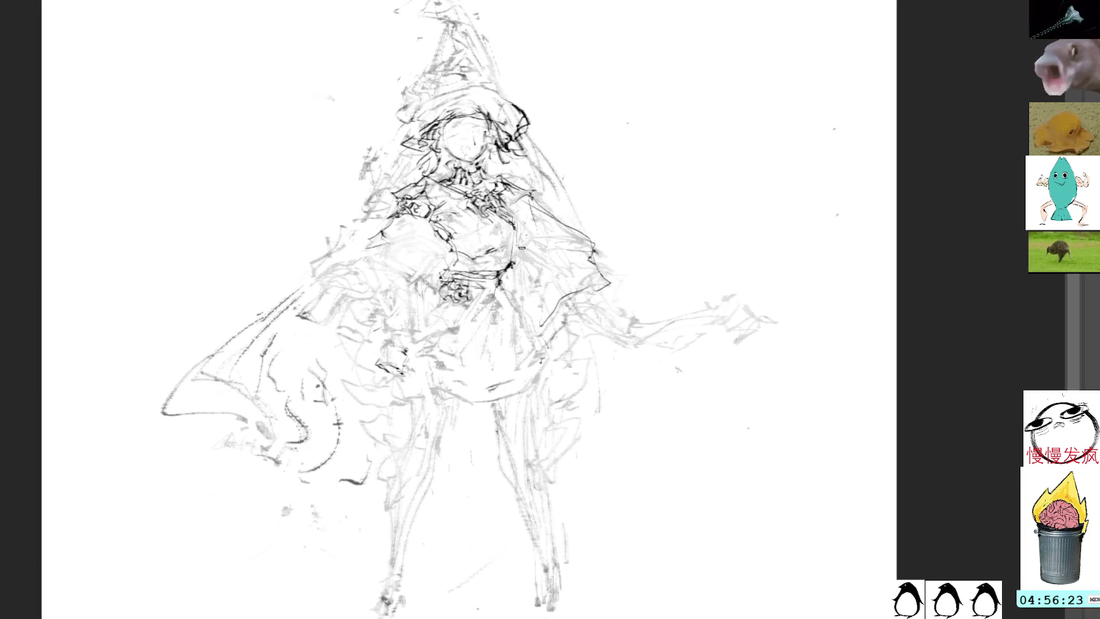
left_click_drag(520, 207, 633, 314)
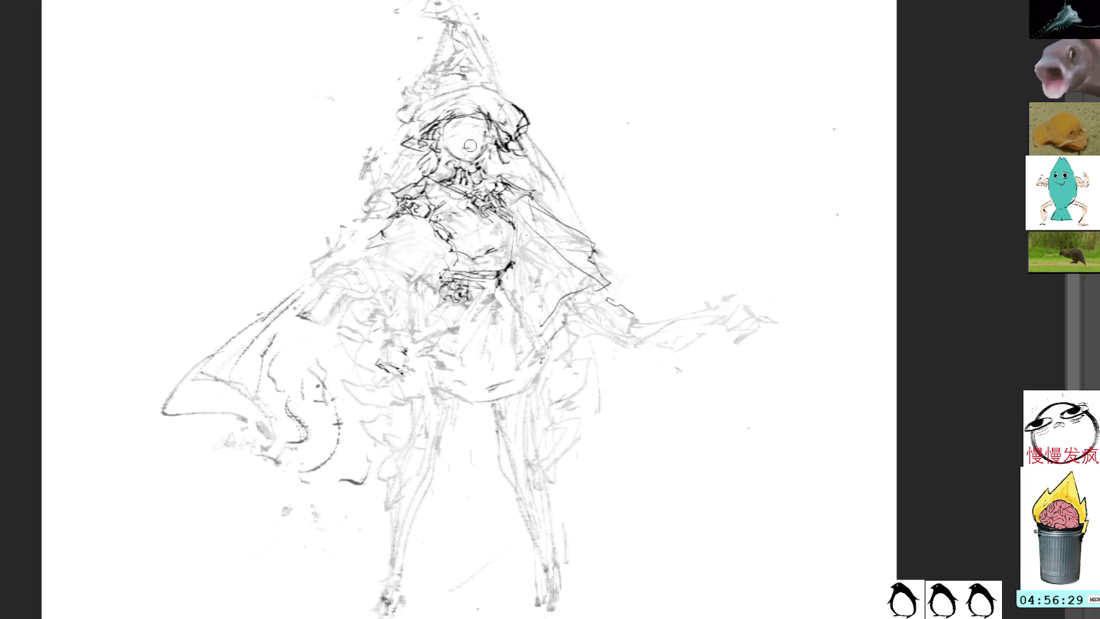
left_click_drag(461, 147, 469, 151)
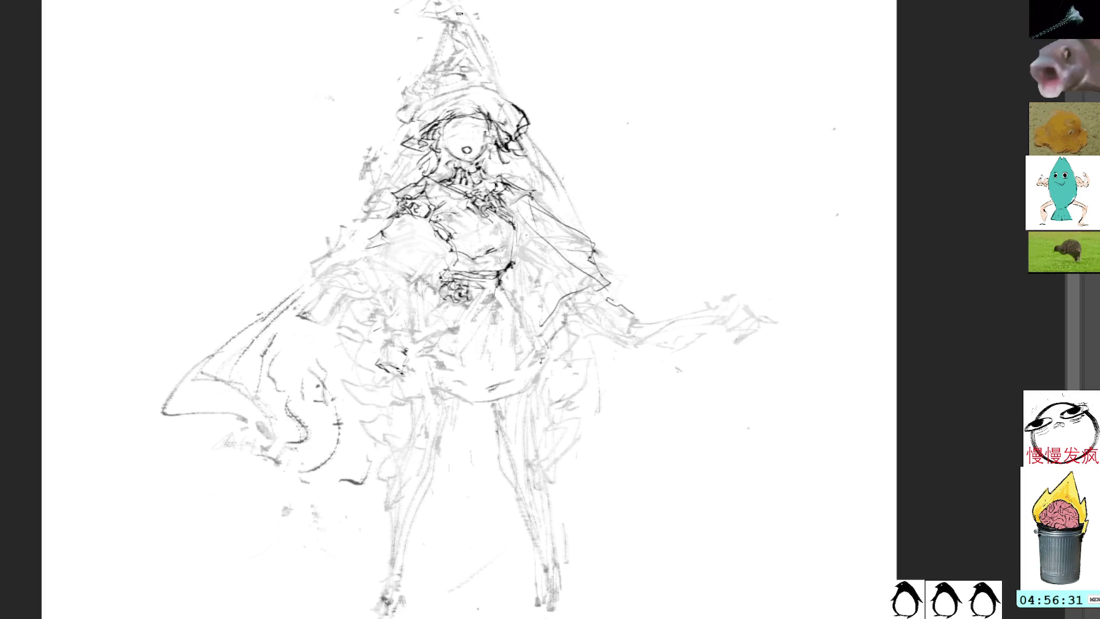
left_click_drag(453, 130, 453, 139)
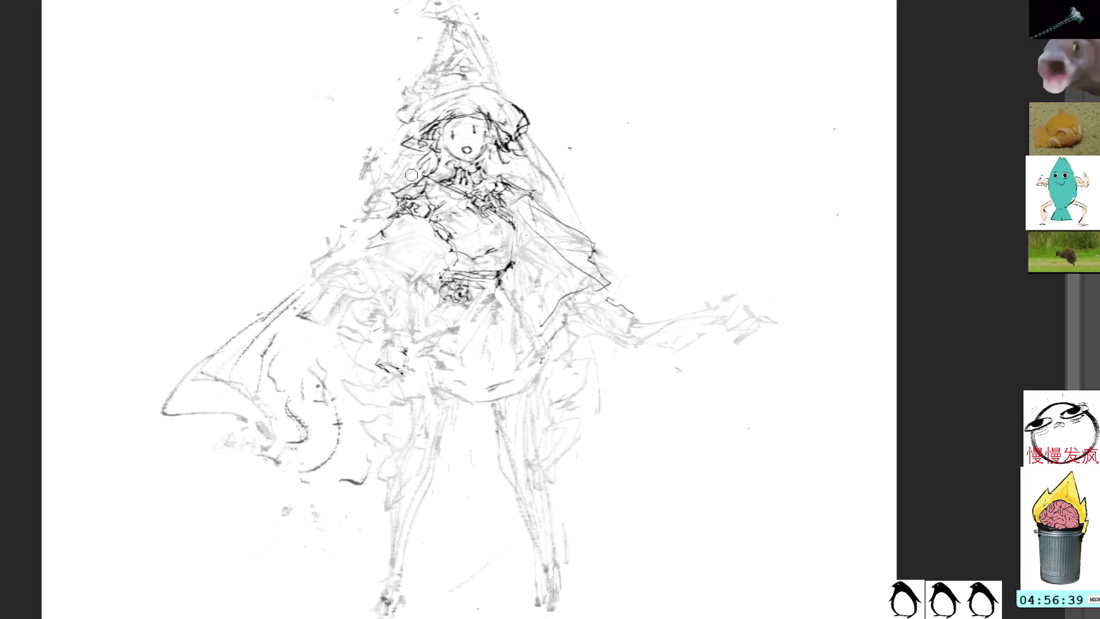
left_click_drag(513, 179, 521, 116)
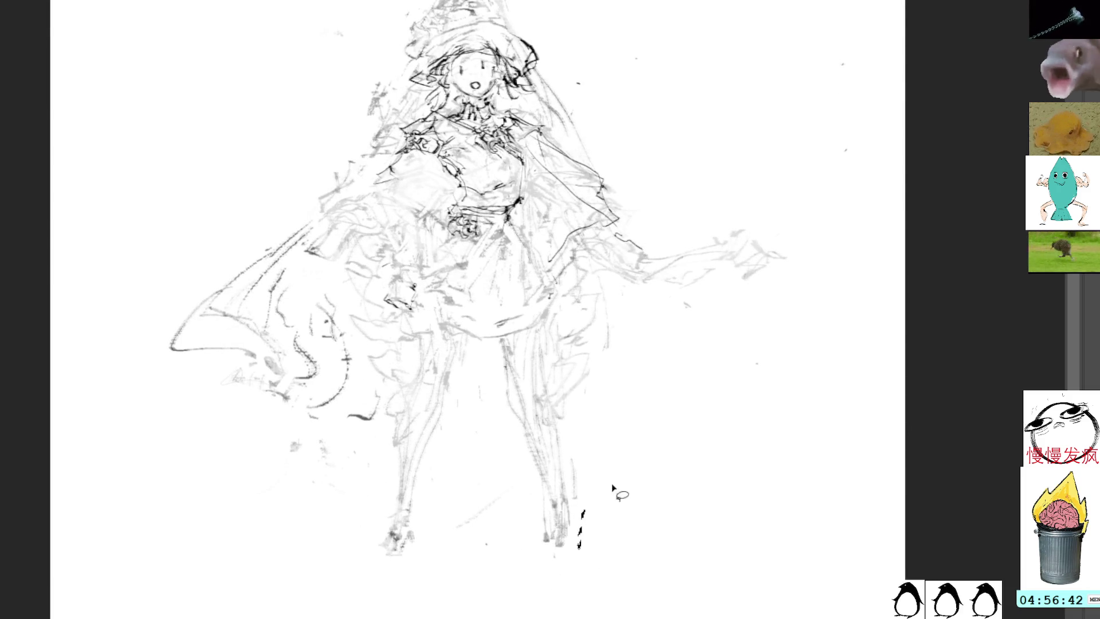
Erase stray marks around the left foot and move the lassoed leg to the right
mouse_move(395, 511)
left_mouse_down()
mouse_move(406, 547)
mouse_move(471, 378)
mouse_move(403, 367)
mouse_move(491, 603)
mouse_move(492, 590)
left_mouse_up()
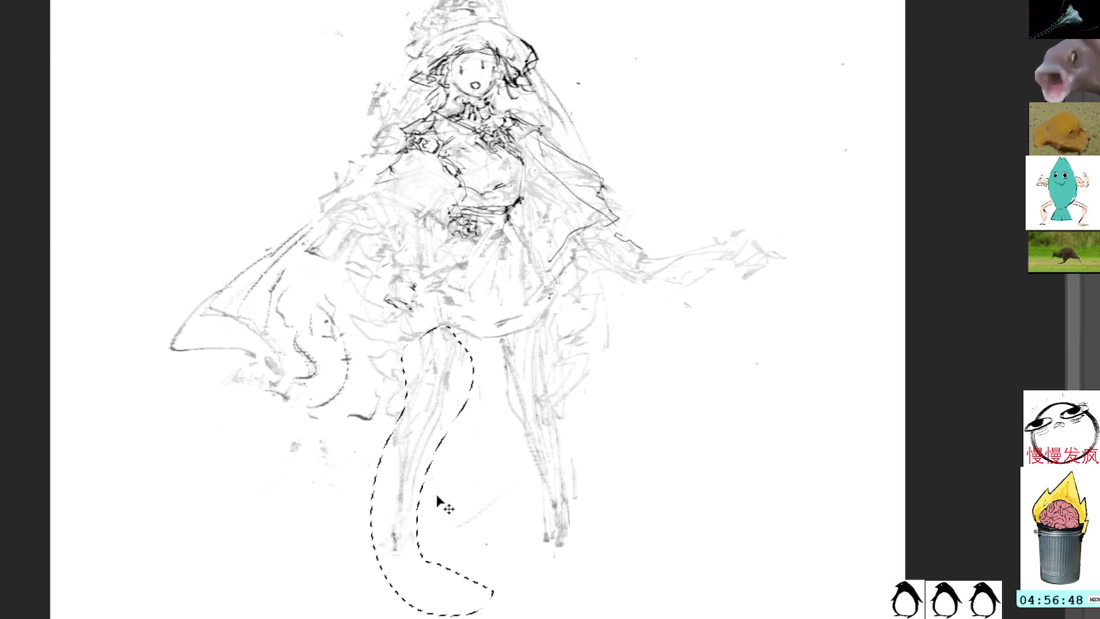
key("ctrl+t")
mouse_move(441, 361)
left_mouse_down()
mouse_move(467, 401)
mouse_move(469, 389)
mouse_move(499, 381)
mouse_move(481, 452)
mouse_move(465, 441)
left_mouse_up()
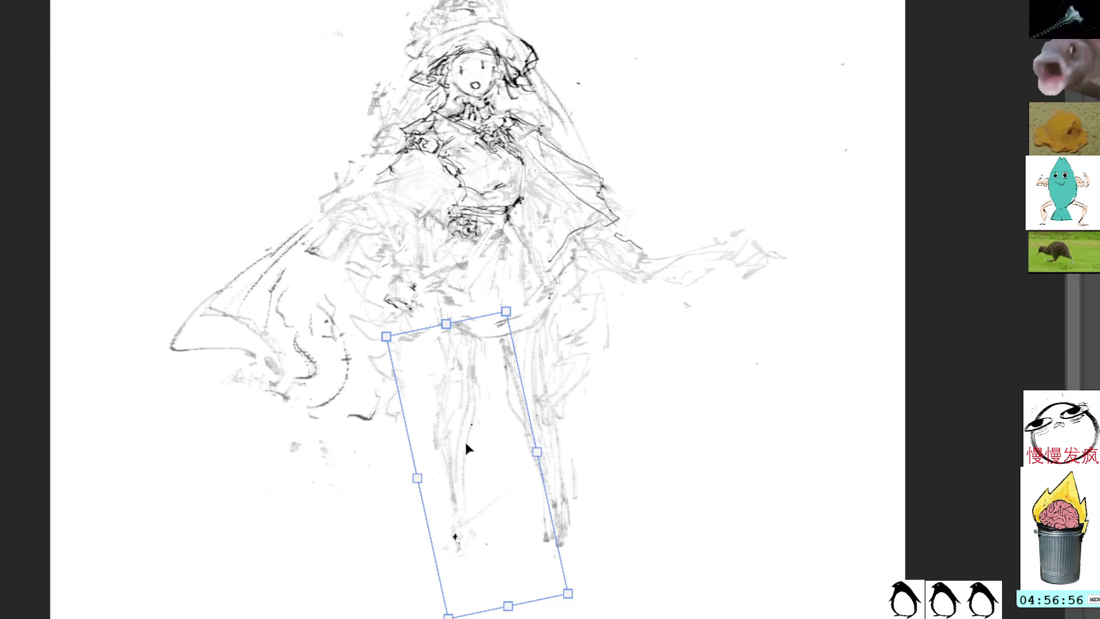
key("Return")
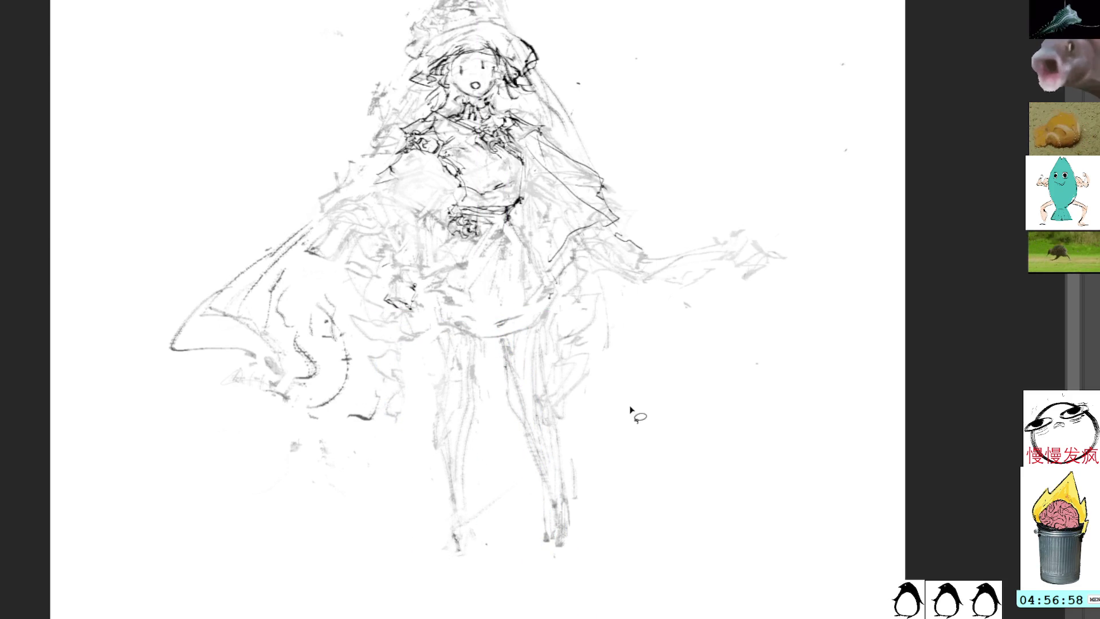
Lasso the other leg and stretch it slightly longer downward
mouse_move(550, 330)
left_mouse_down()
mouse_move(496, 415)
mouse_move(575, 420)
mouse_move(564, 353)
left_mouse_up()
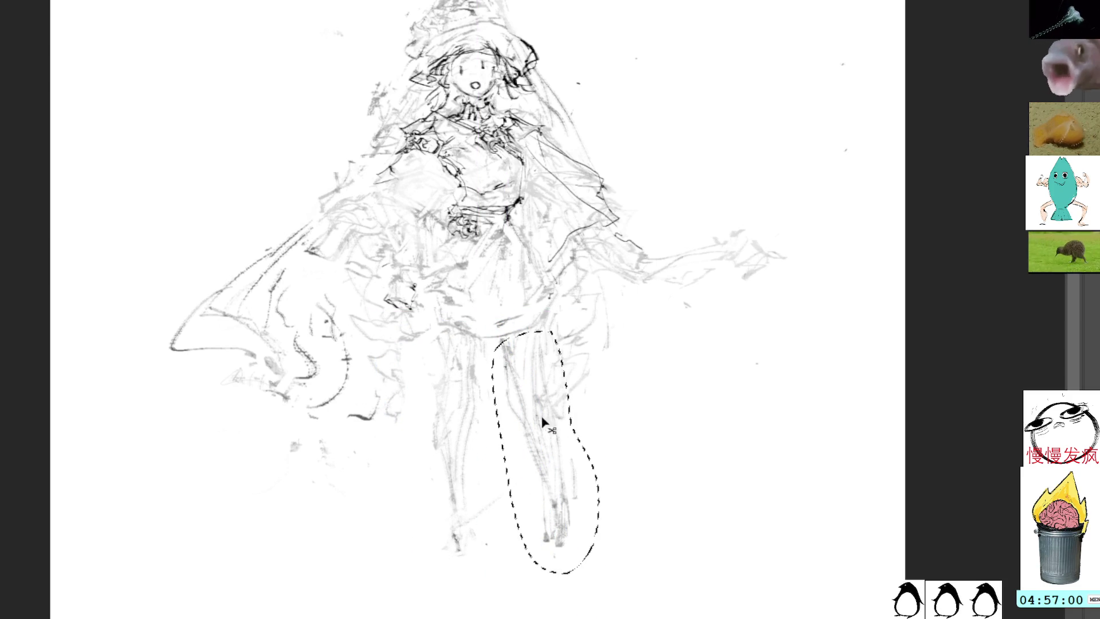
key("ctrl+t")
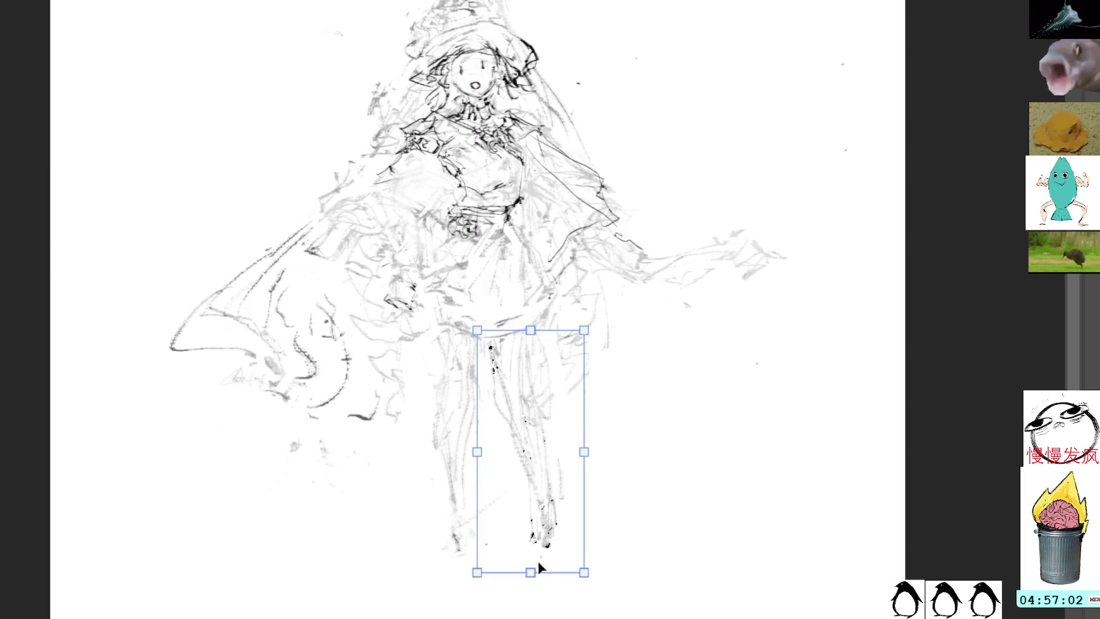
left_click_drag(530, 572, 493, 577)
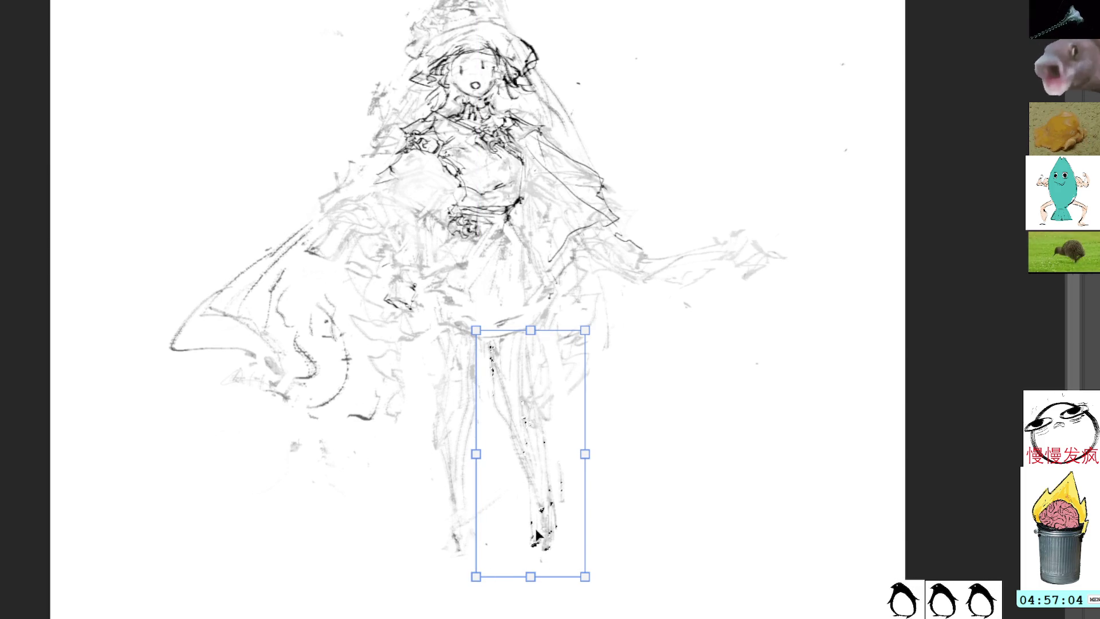
key("Return")
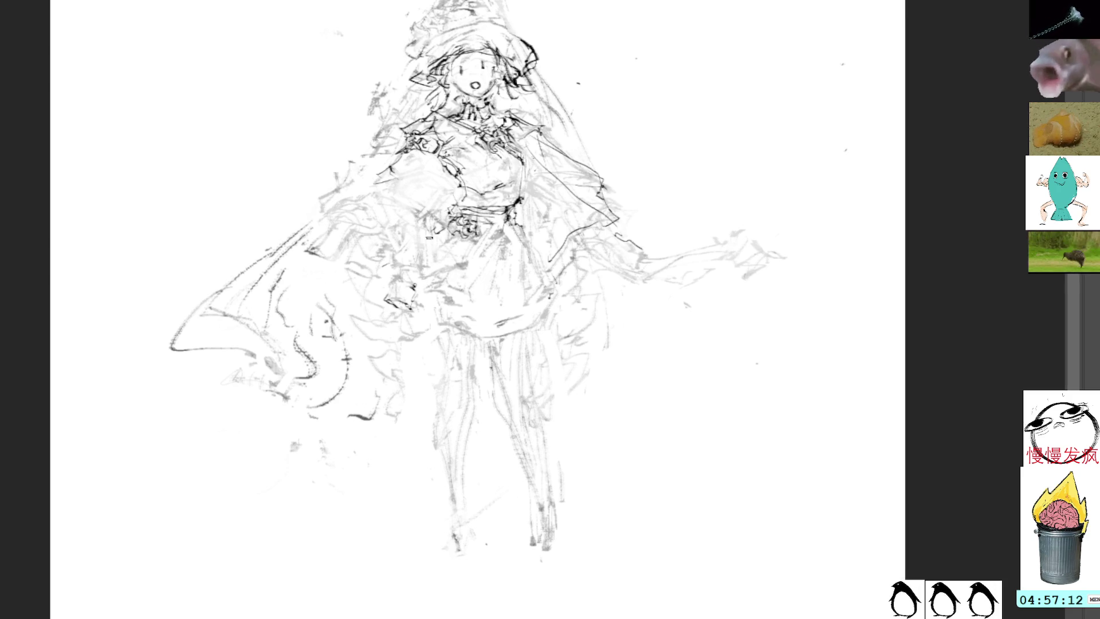
Outline the hand, hip, skirt hem and left leg to the ankle, dropping the lower right-leg stroke
mouse_move(410, 266)
left_mouse_down()
mouse_move(411, 252)
mouse_move(408, 292)
mouse_move(437, 325)
mouse_move(514, 331)
mouse_move(550, 297)
left_mouse_up()
mouse_move(524, 228)
left_mouse_down()
mouse_move(517, 217)
mouse_move(547, 277)
mouse_move(543, 305)
mouse_move(553, 300)
left_mouse_up()
left_click_drag(435, 334, 461, 535)
left_click_drag(507, 375, 499, 568)
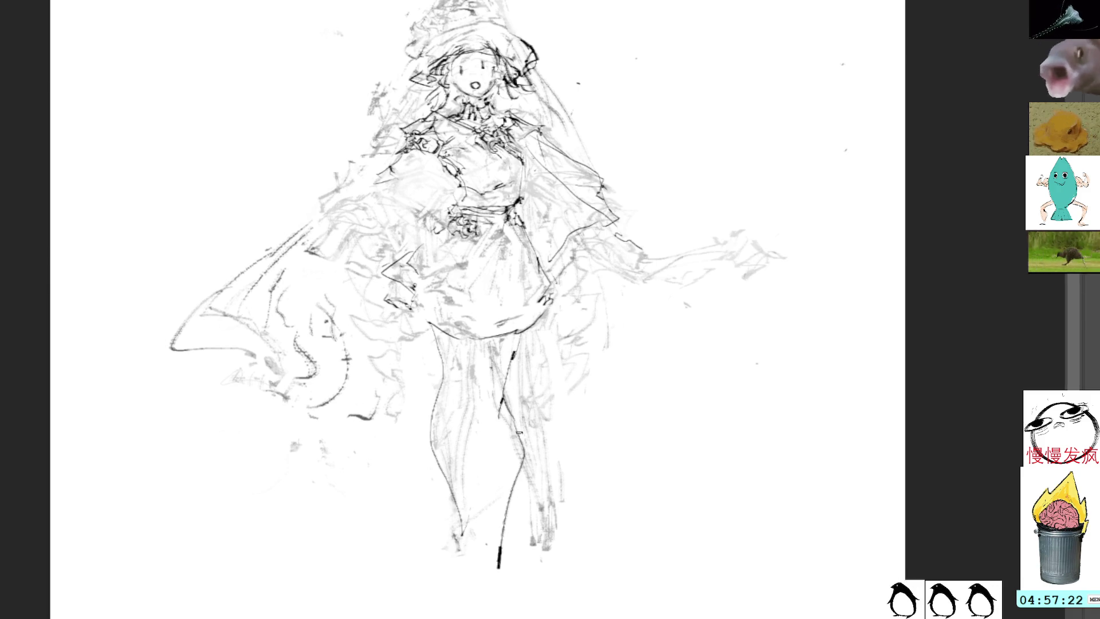
key("ctrl+z")
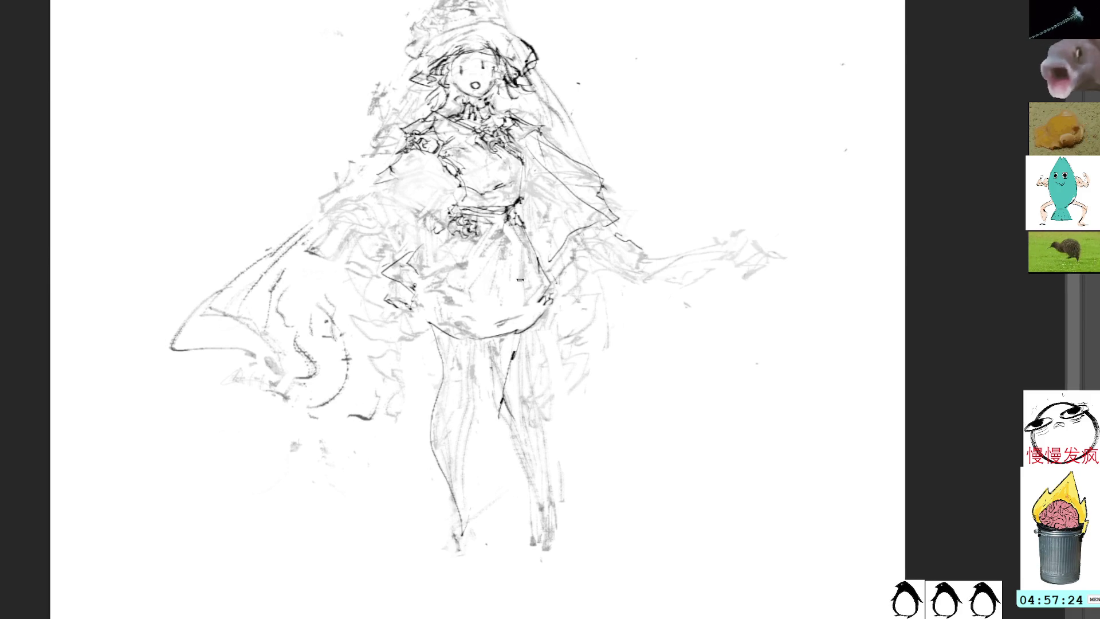
Delete the old face features within a selection and draw a new mouth stroke
left_click_drag(576, 182, 573, 213)
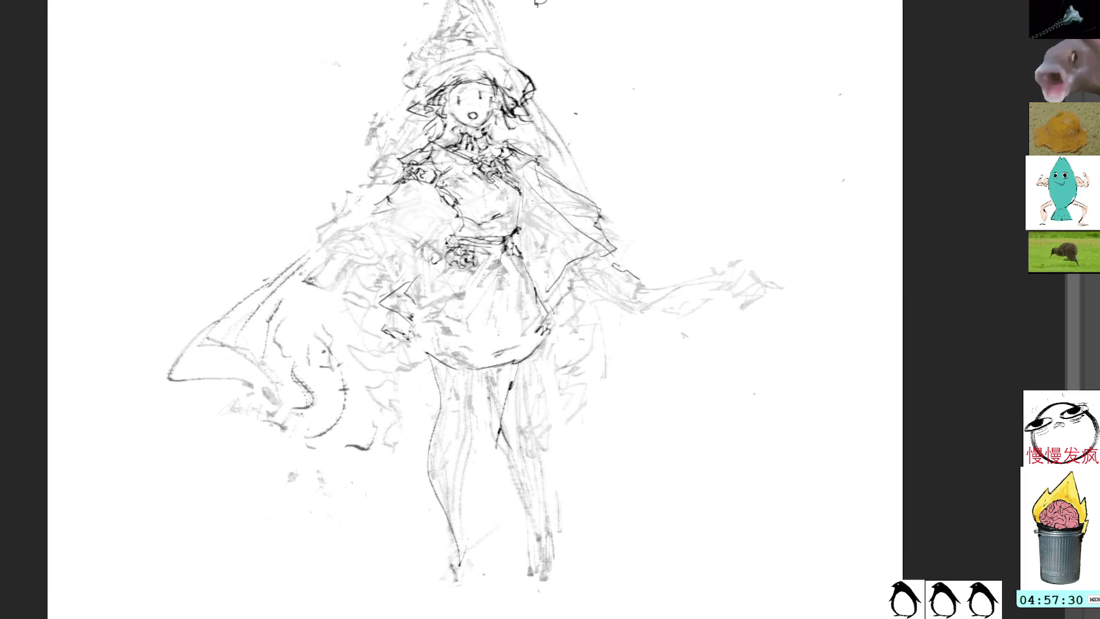
mouse_move(476, 86)
left_mouse_down()
mouse_move(493, 120)
mouse_move(467, 124)
mouse_move(458, 92)
left_mouse_up()
key("Delete")
key("ctrl+d")
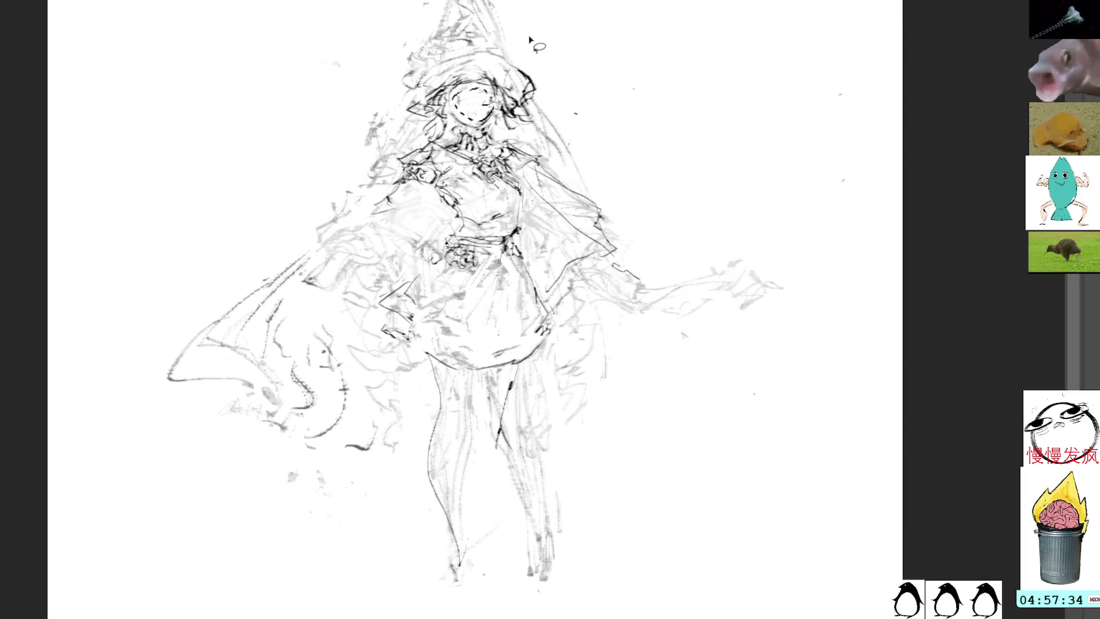
key("b")
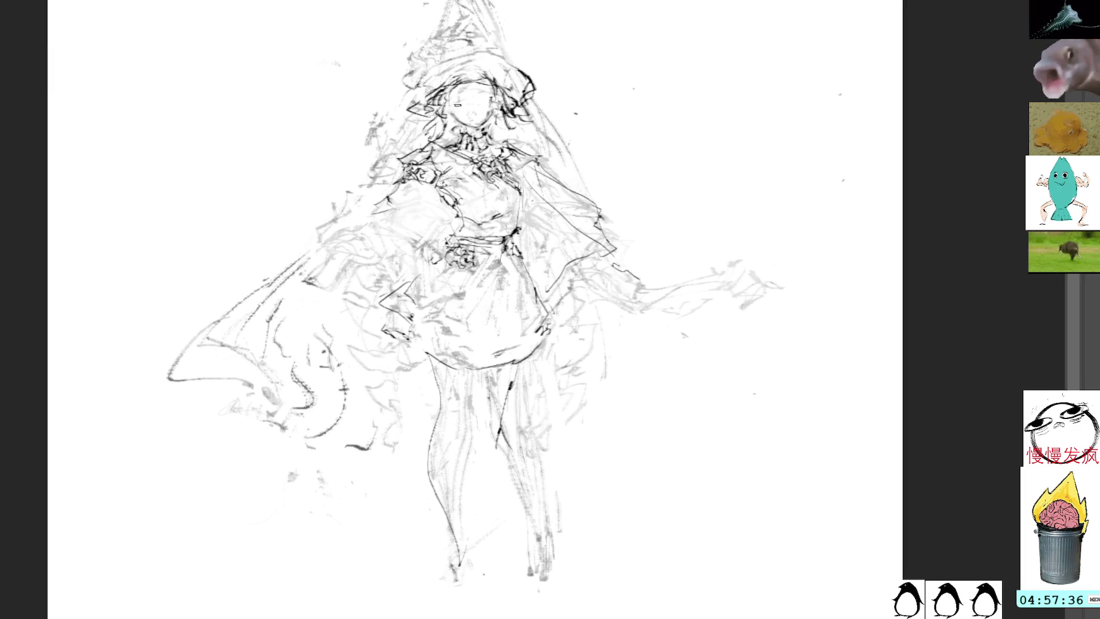
left_click_drag(474, 116, 485, 114)
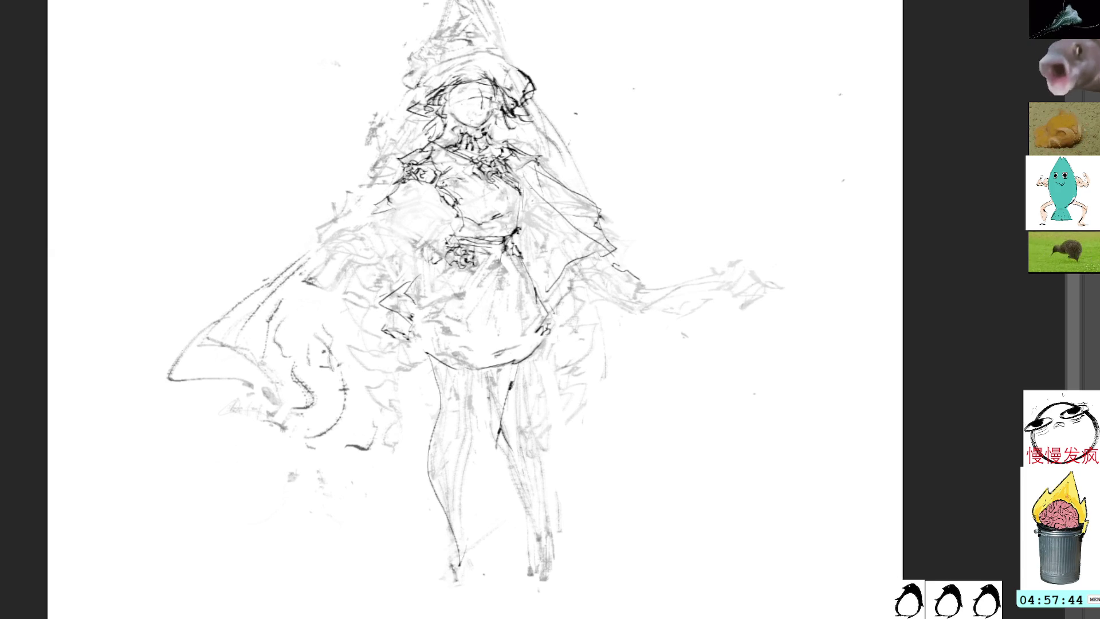
Ink the collar around the neck and the shoulder outline
left_click_drag(450, 146, 429, 161)
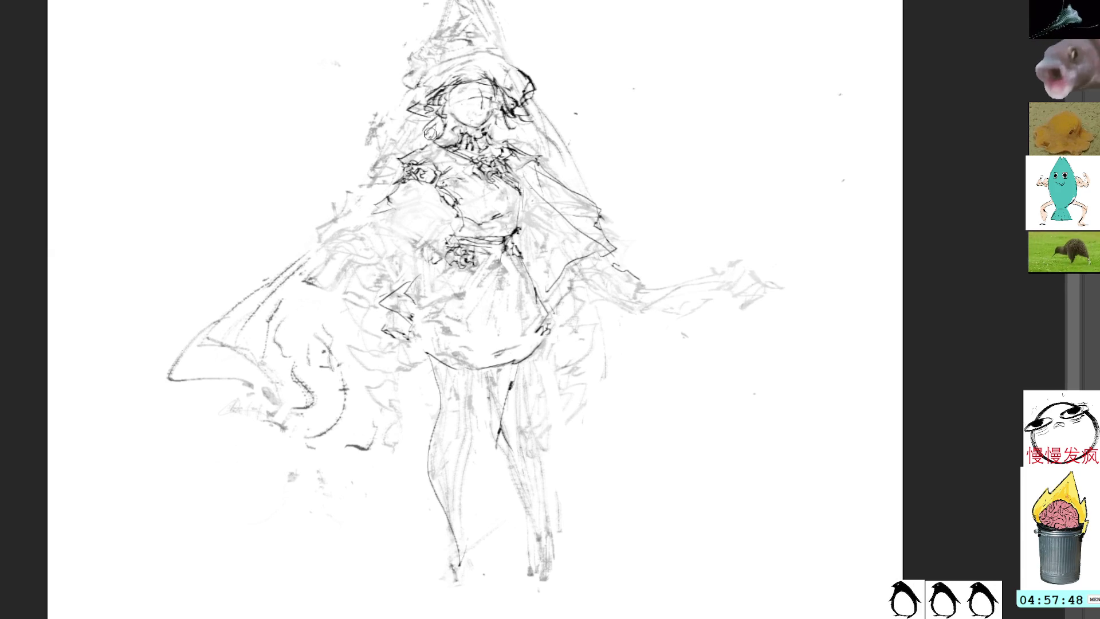
mouse_move(440, 160)
left_mouse_down()
mouse_move(457, 174)
mouse_move(387, 194)
mouse_move(378, 209)
mouse_move(444, 196)
mouse_move(387, 204)
mouse_move(440, 194)
mouse_move(400, 190)
mouse_move(432, 190)
left_mouse_up()
mouse_move(422, 191)
left_mouse_down()
mouse_move(440, 198)
mouse_move(409, 194)
mouse_move(423, 191)
left_mouse_up()
Ink a short dark stroke along the shoulder outline
left_click_drag(414, 200, 427, 192)
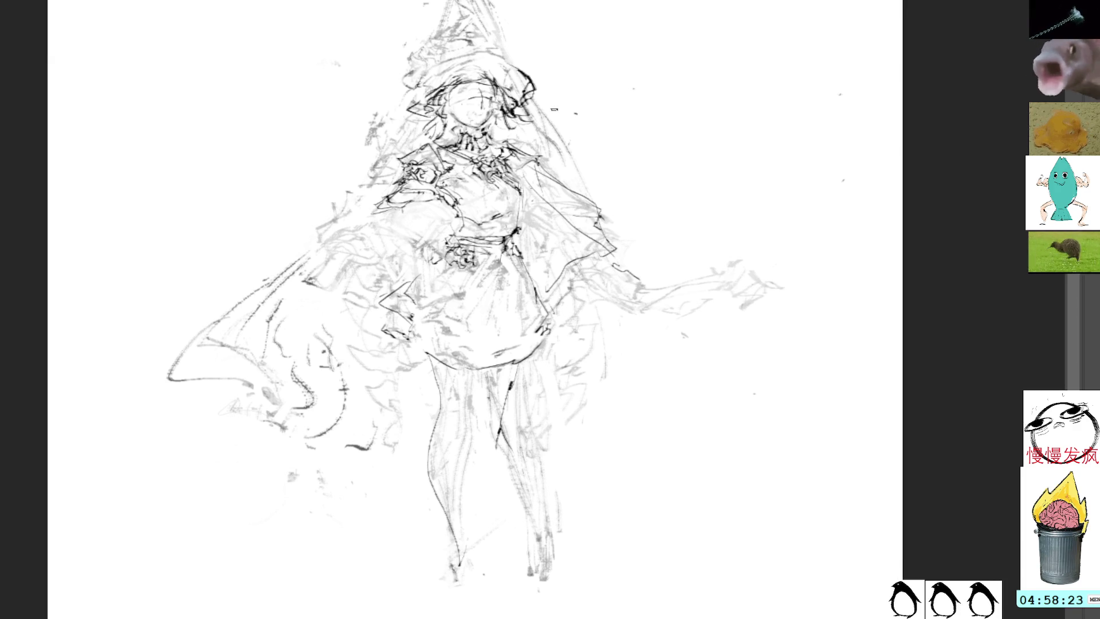
Ink lines around the waist, undoing the stray stroke down the skirt's right edge
mouse_move(516, 172)
left_mouse_down()
mouse_move(464, 229)
mouse_move(502, 234)
left_mouse_up()
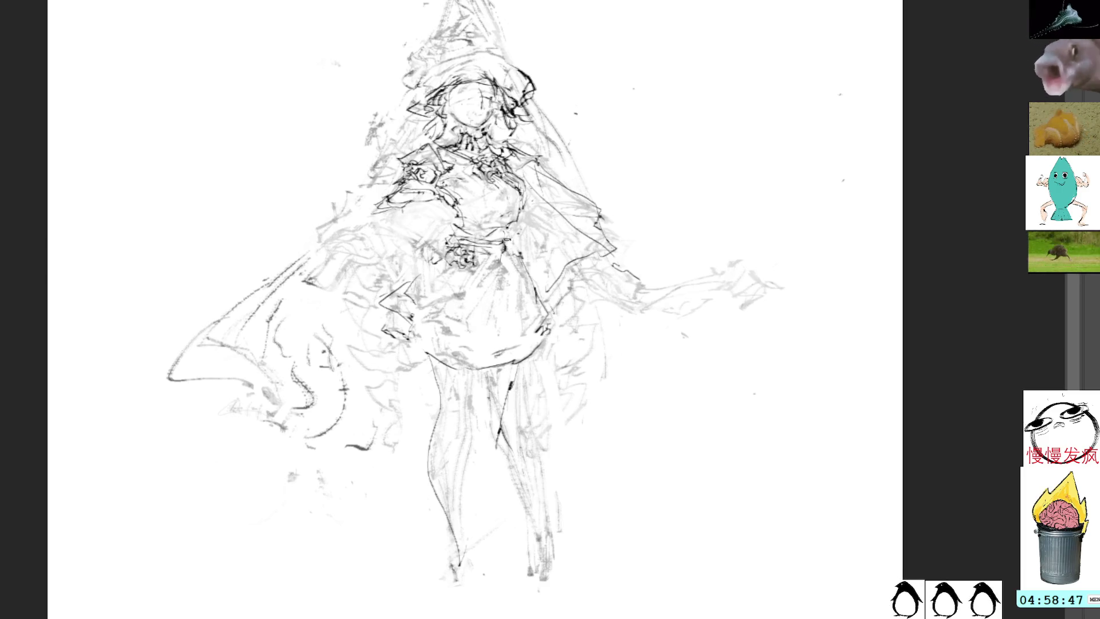
left_click_drag(504, 239, 541, 303)
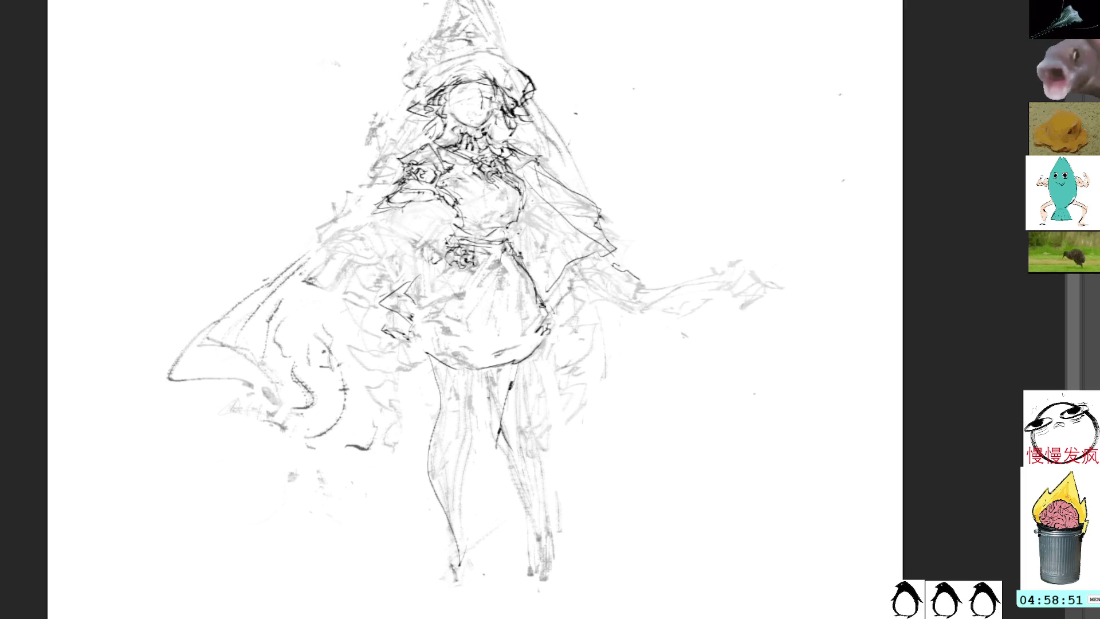
key("ctrl+z")
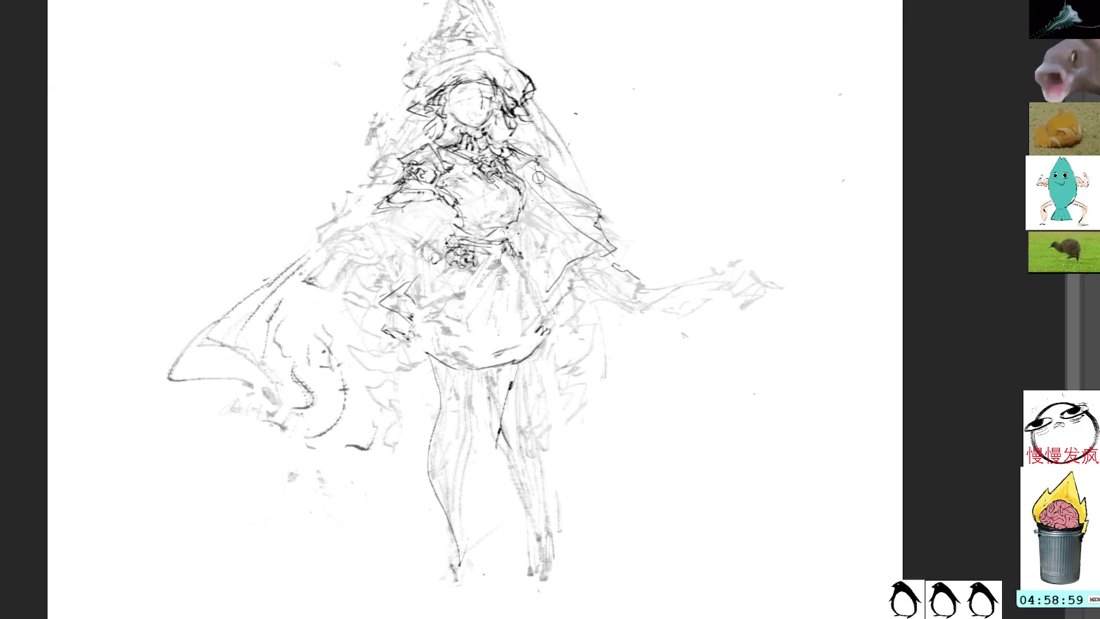
Ink the collar and coat outline toward the raised arm, undoing a stray mark
mouse_move(523, 239)
left_mouse_down()
mouse_move(553, 241)
mouse_move(582, 208)
left_mouse_up()
left_click_drag(542, 166, 564, 175)
left_click_drag(555, 227, 575, 211)
left_click_drag(549, 160, 526, 257)
mouse_move(533, 192)
left_mouse_down()
mouse_move(527, 257)
mouse_move(543, 203)
mouse_move(581, 206)
left_mouse_up()
left_click_drag(576, 151, 584, 153)
key("ctrl+z")
left_click_drag(543, 218, 575, 206)
mouse_move(542, 173)
left_mouse_down()
mouse_move(575, 205)
mouse_move(598, 209)
mouse_move(577, 227)
mouse_move(553, 224)
mouse_move(636, 258)
left_mouse_up()
left_click_drag(607, 206, 610, 252)
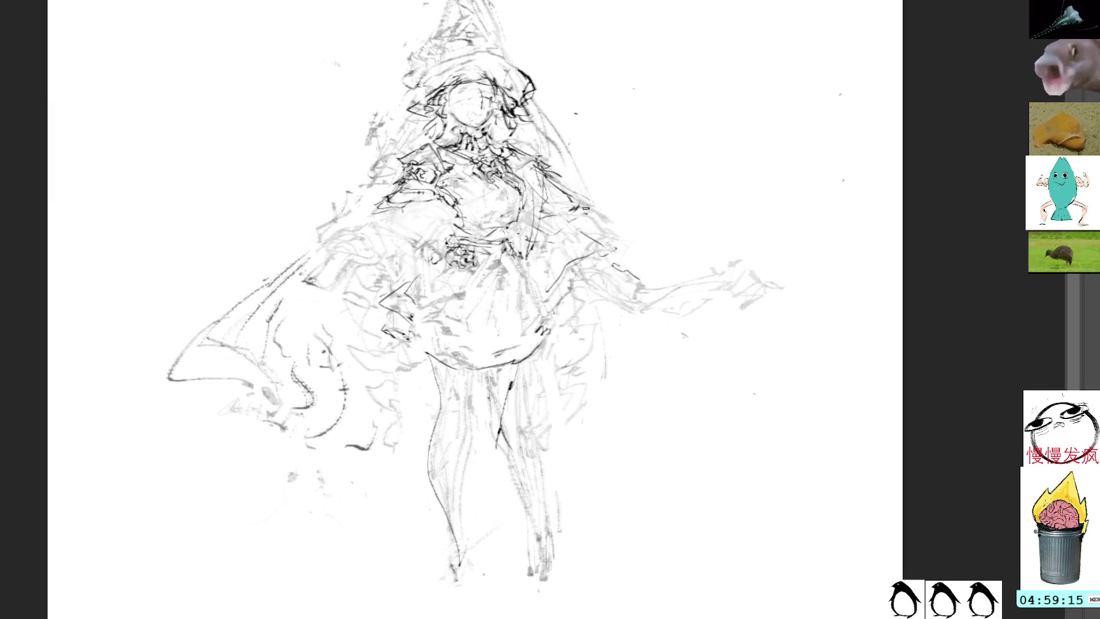
Ink the raised arm's upper edge and forearm, the hand with its thin stick, and coat folds below
left_click_drag(573, 212, 618, 173)
mouse_move(567, 220)
left_mouse_down()
mouse_move(593, 211)
mouse_move(562, 208)
mouse_move(582, 219)
mouse_move(600, 209)
mouse_move(636, 170)
mouse_move(648, 192)
mouse_move(653, 180)
left_mouse_up()
left_click_drag(633, 181, 654, 167)
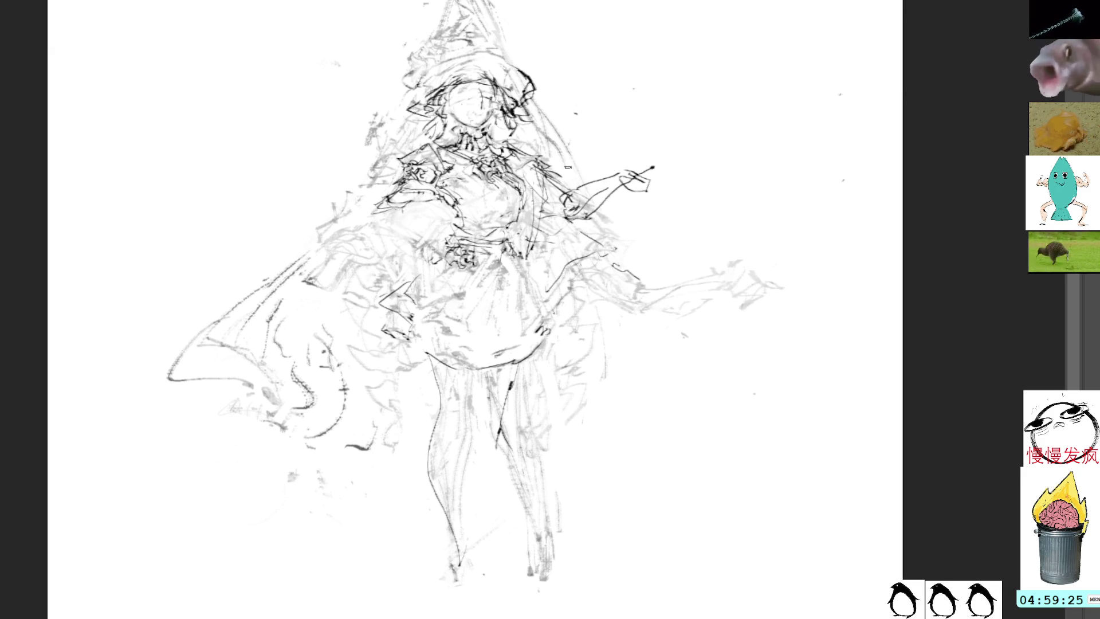
mouse_move(551, 250)
left_mouse_down()
mouse_move(598, 238)
mouse_move(533, 267)
left_mouse_up()
mouse_move(554, 209)
left_mouse_down()
mouse_move(527, 275)
mouse_move(523, 263)
left_mouse_up()
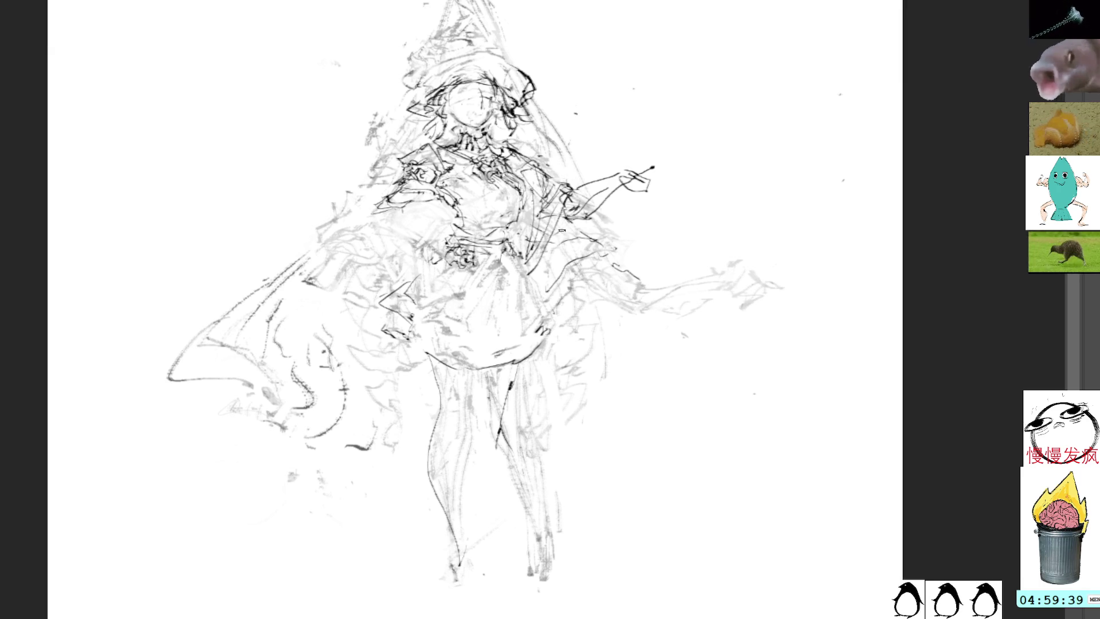
Redo the hand and cuff strokes and ink the darker lower sleeve lines
mouse_move(578, 206)
left_mouse_down()
mouse_move(570, 226)
mouse_move(573, 215)
mouse_move(559, 225)
left_mouse_up()
key("ctrl+z")
key("ctrl+z")
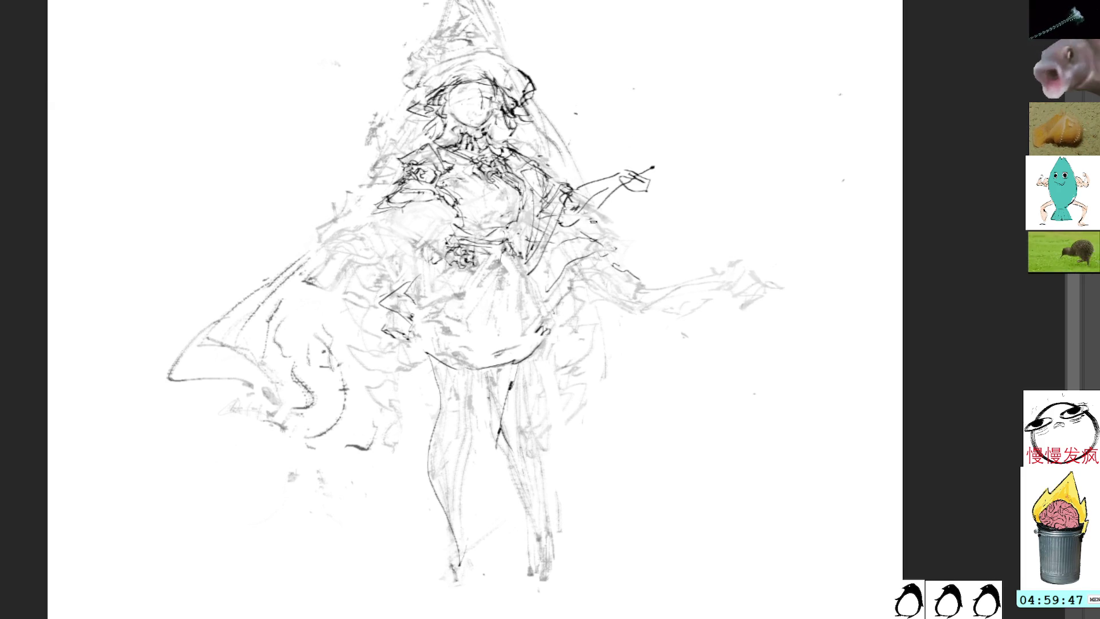
mouse_move(590, 282)
left_mouse_down()
mouse_move(630, 264)
mouse_move(616, 258)
mouse_move(605, 279)
mouse_move(617, 268)
mouse_move(612, 293)
mouse_move(616, 284)
mouse_move(627, 297)
mouse_move(626, 272)
left_mouse_up()
mouse_move(601, 290)
left_mouse_down()
mouse_move(613, 284)
mouse_move(643, 303)
mouse_move(596, 289)
mouse_move(650, 309)
mouse_move(624, 302)
left_mouse_up()
Darken the sleeve and cuff, then ink a double-edged pointed blade extending from the weapon
mouse_move(618, 298)
left_mouse_down()
mouse_move(643, 314)
mouse_move(624, 269)
mouse_move(649, 291)
mouse_move(637, 298)
mouse_move(668, 310)
mouse_move(640, 297)
mouse_move(657, 287)
left_mouse_up()
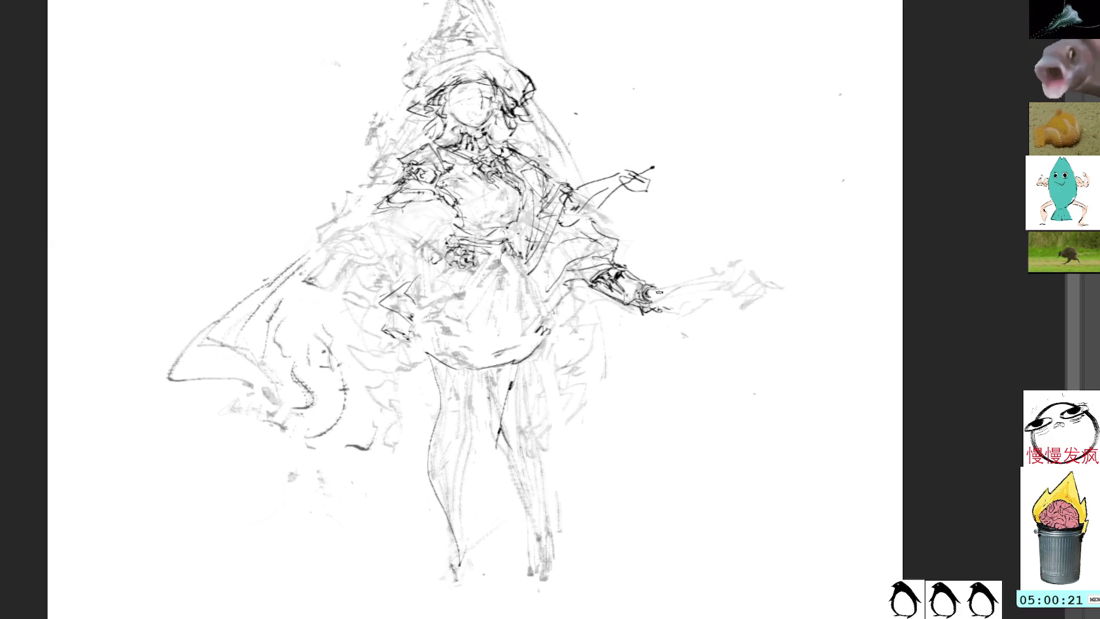
left_click_drag(673, 308, 729, 271)
left_click_drag(660, 289, 722, 273)
mouse_move(667, 309)
left_mouse_down()
mouse_move(742, 273)
mouse_move(722, 282)
left_mouse_up()
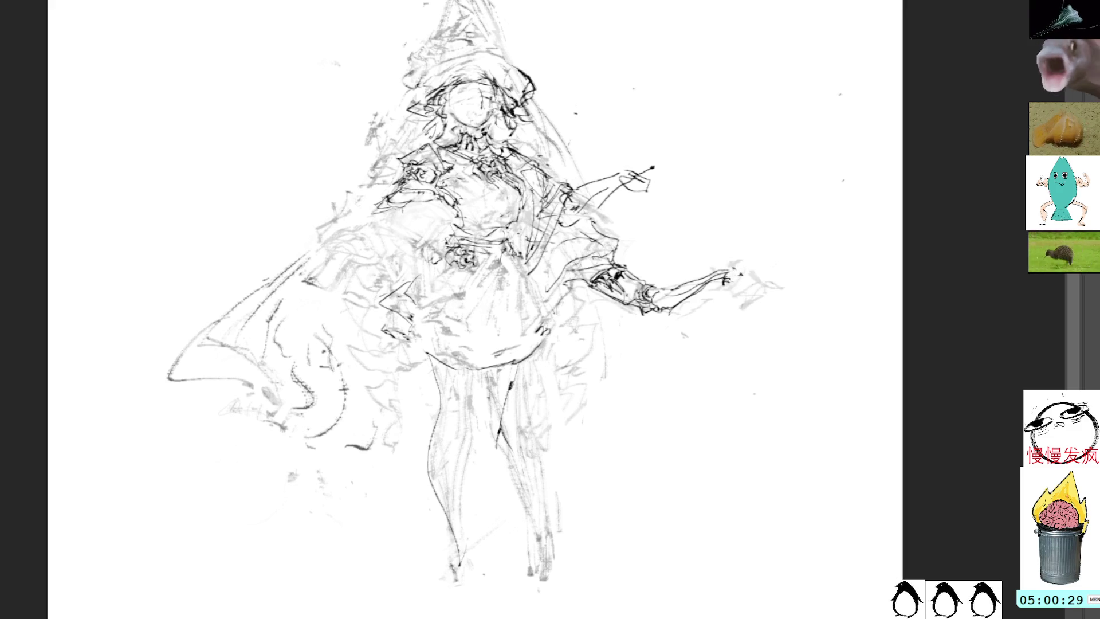
mouse_move(736, 275)
left_mouse_down()
mouse_move(742, 297)
mouse_move(771, 278)
mouse_move(769, 289)
mouse_move(801, 285)
mouse_move(786, 293)
mouse_move(796, 297)
left_mouse_up()
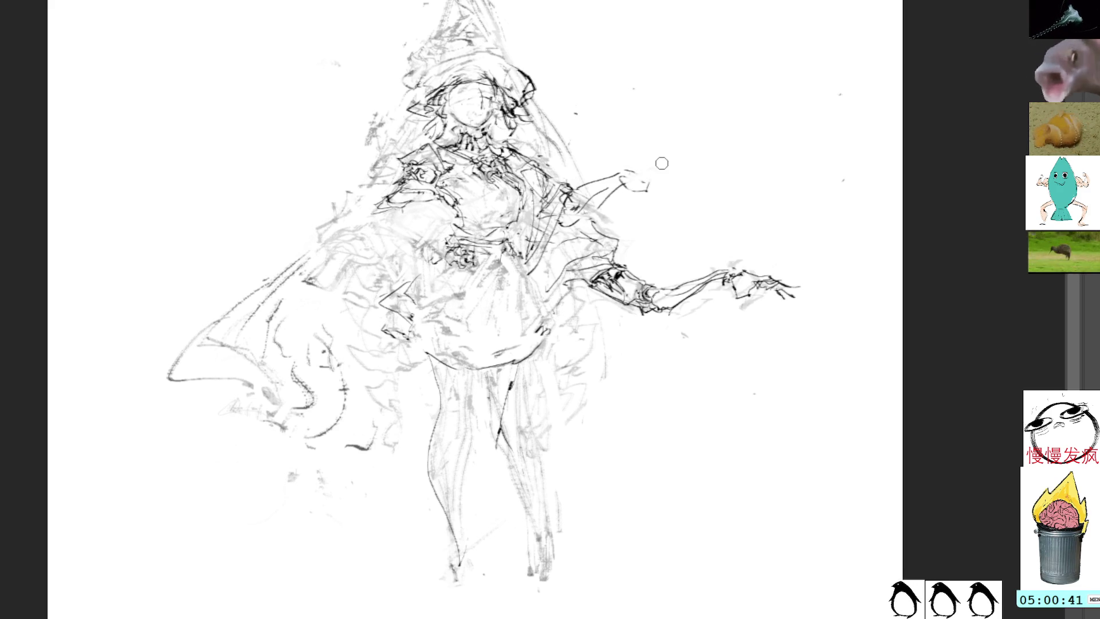
Ink the fingers of the outstretched clawed hand
left_click_drag(738, 299, 731, 311)
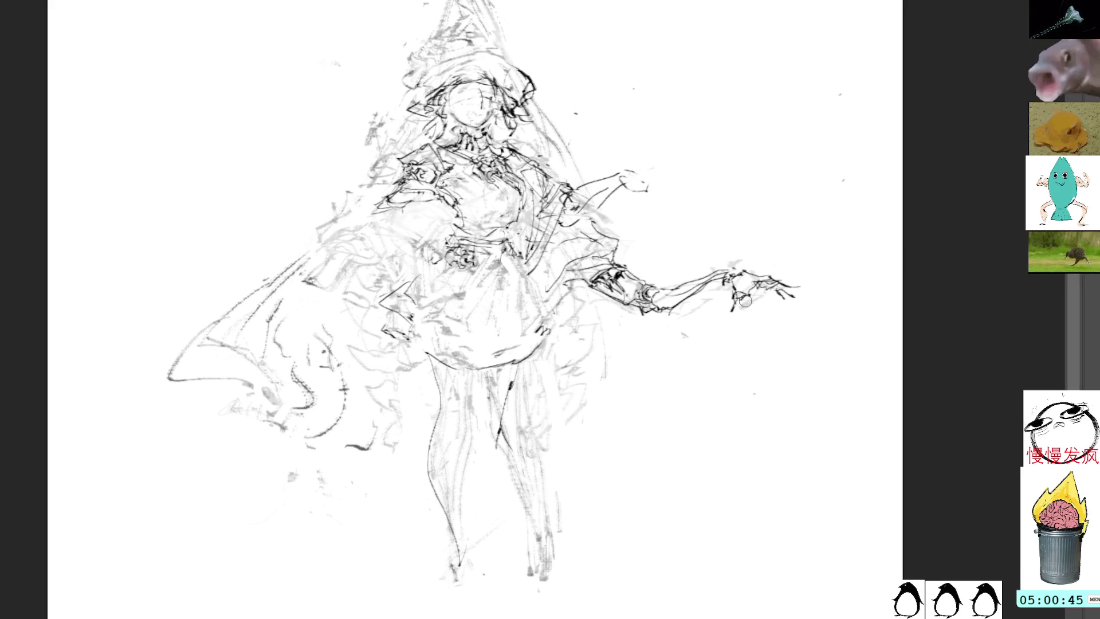
left_click_drag(740, 287, 739, 280)
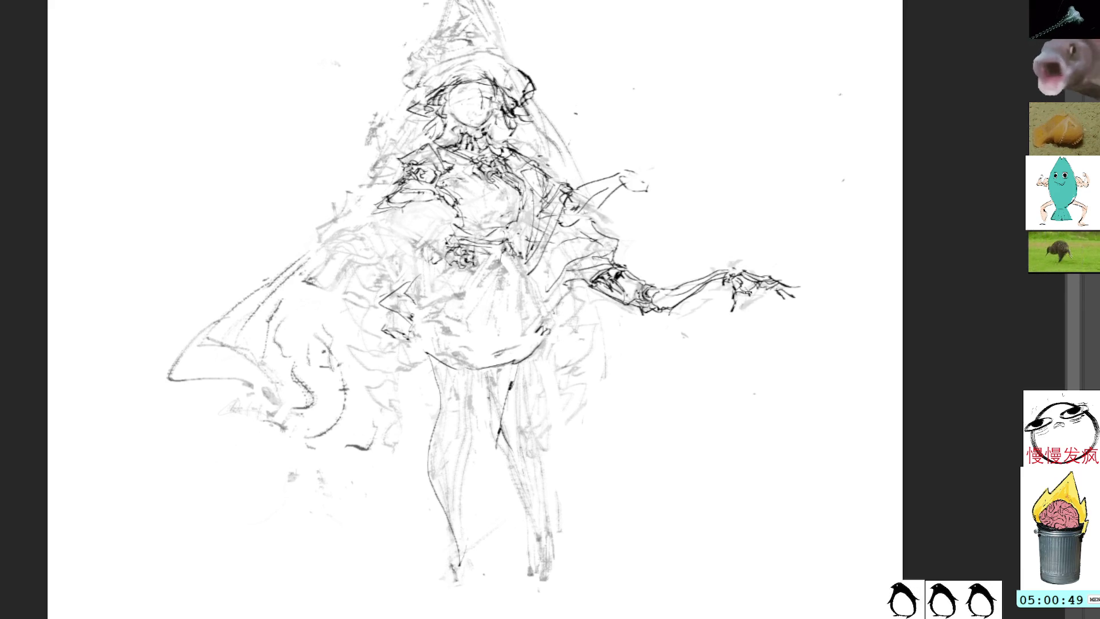
left_click_drag(741, 304, 733, 314)
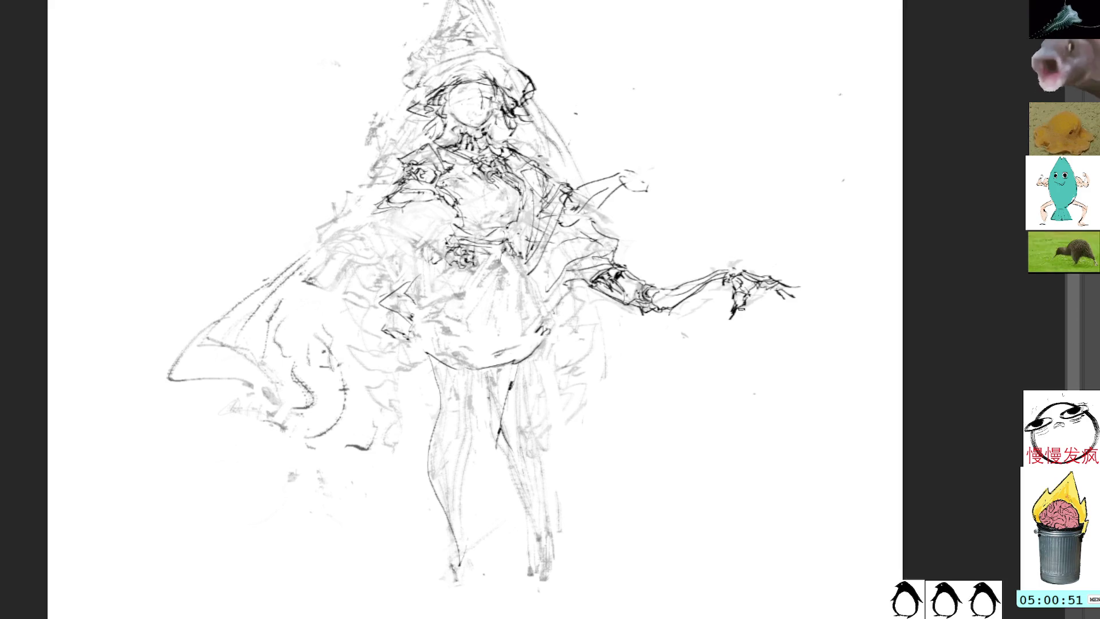
mouse_move(683, 178)
left_mouse_down()
mouse_move(734, 229)
mouse_move(695, 160)
mouse_move(697, 137)
left_mouse_up()
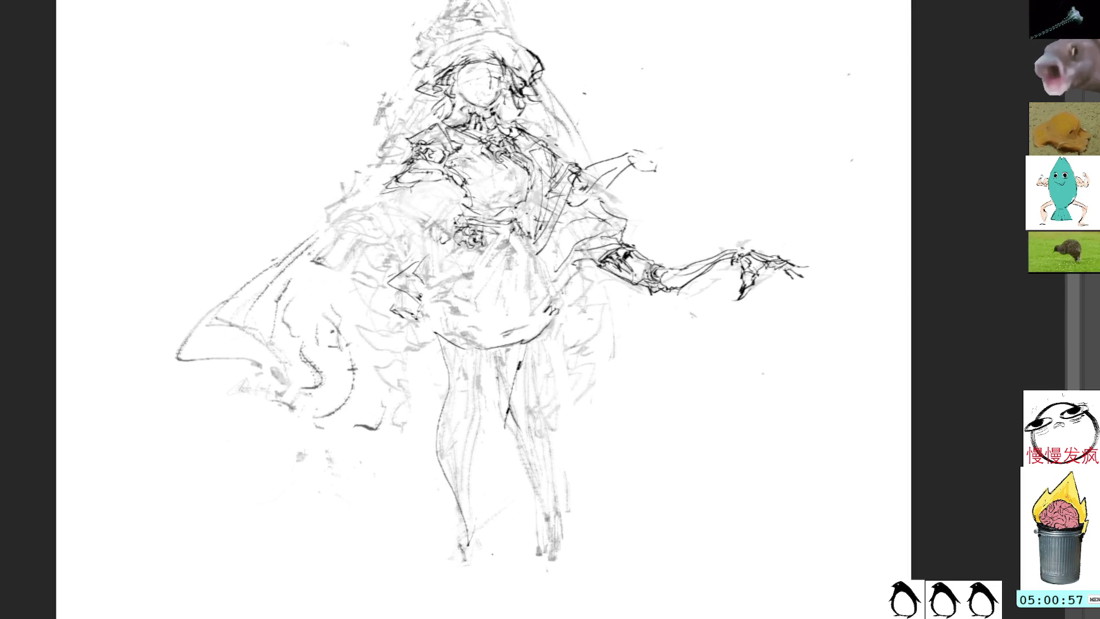
Rework the chest with short, darker ink strokes
mouse_move(524, 167)
left_mouse_down()
mouse_move(538, 182)
mouse_move(530, 170)
mouse_move(520, 177)
mouse_move(516, 159)
mouse_move(495, 170)
mouse_move(506, 150)
mouse_move(528, 157)
mouse_move(536, 189)
left_mouse_up()
left_click_drag(517, 145, 530, 158)
mouse_move(524, 157)
left_mouse_down()
mouse_move(533, 173)
mouse_move(527, 163)
left_mouse_up()
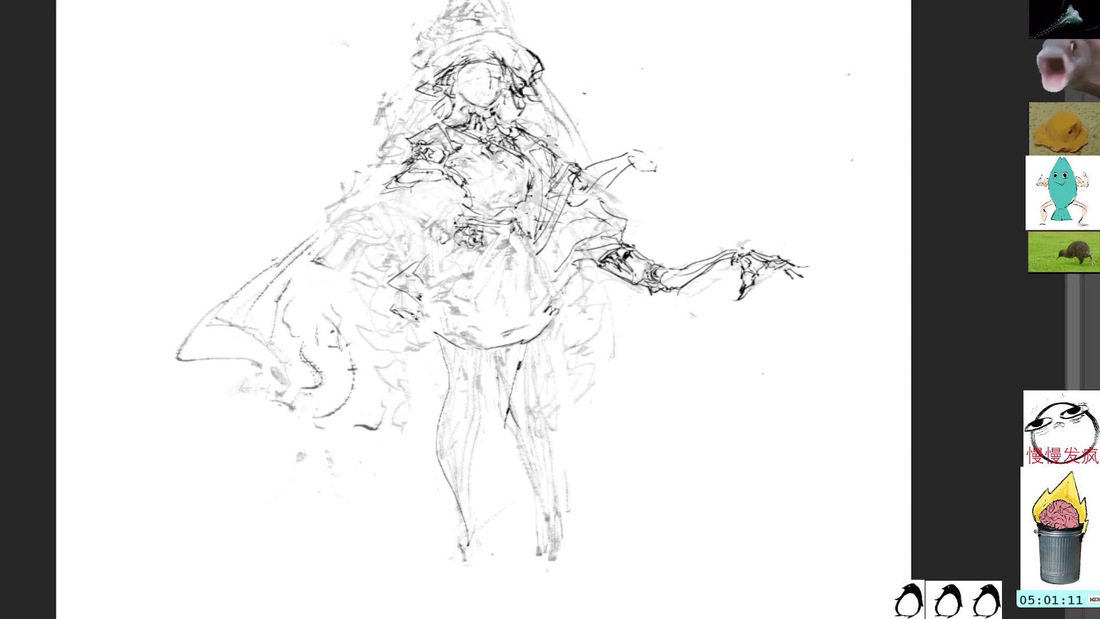
left_click_drag(515, 286, 573, 376)
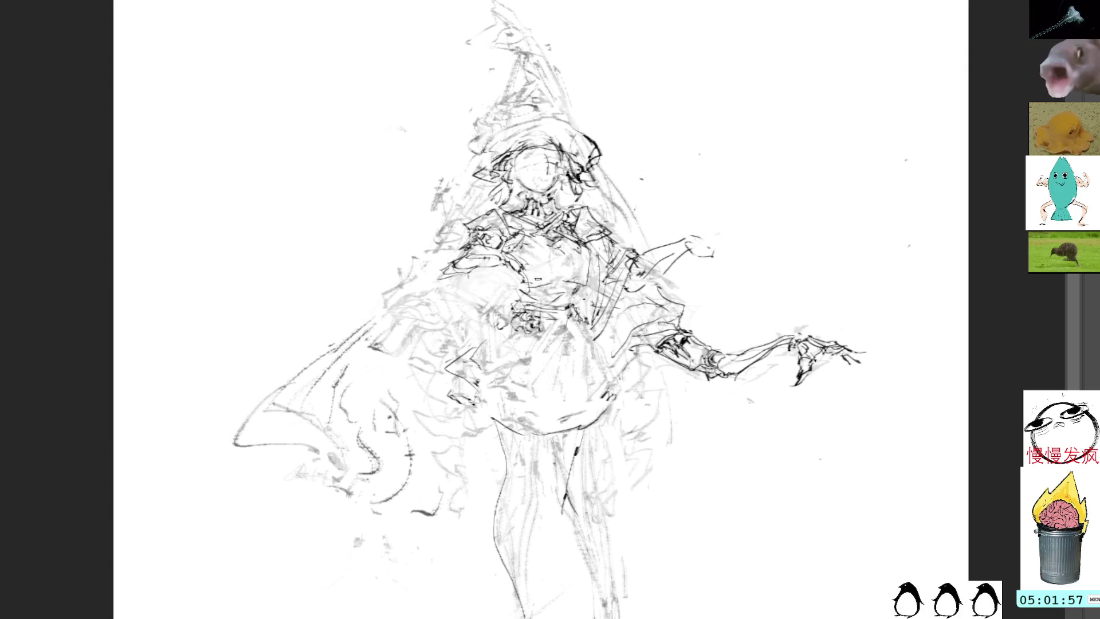
left_click_drag(556, 273, 529, 259)
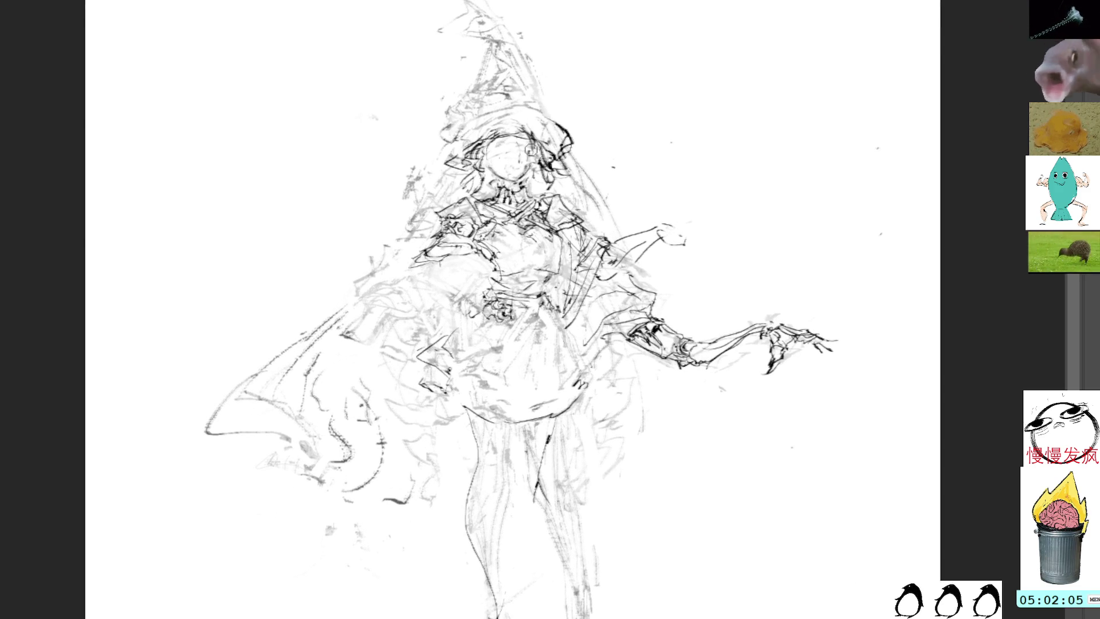
left_click_drag(509, 138, 465, 182)
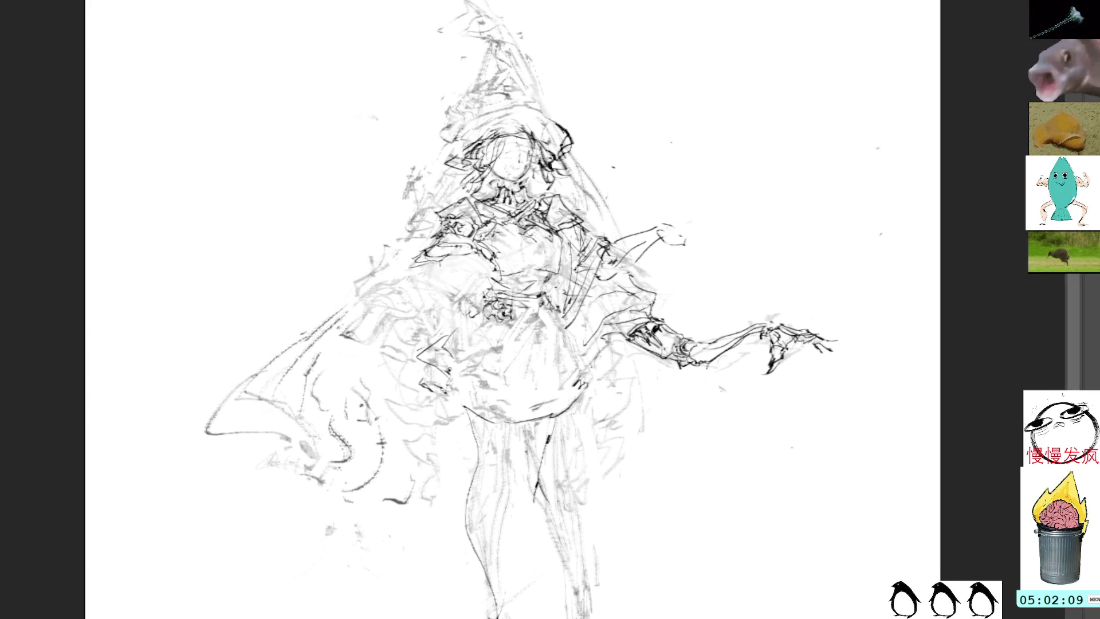
mouse_move(447, 143)
left_mouse_down()
mouse_move(473, 120)
mouse_move(544, 109)
left_mouse_up()
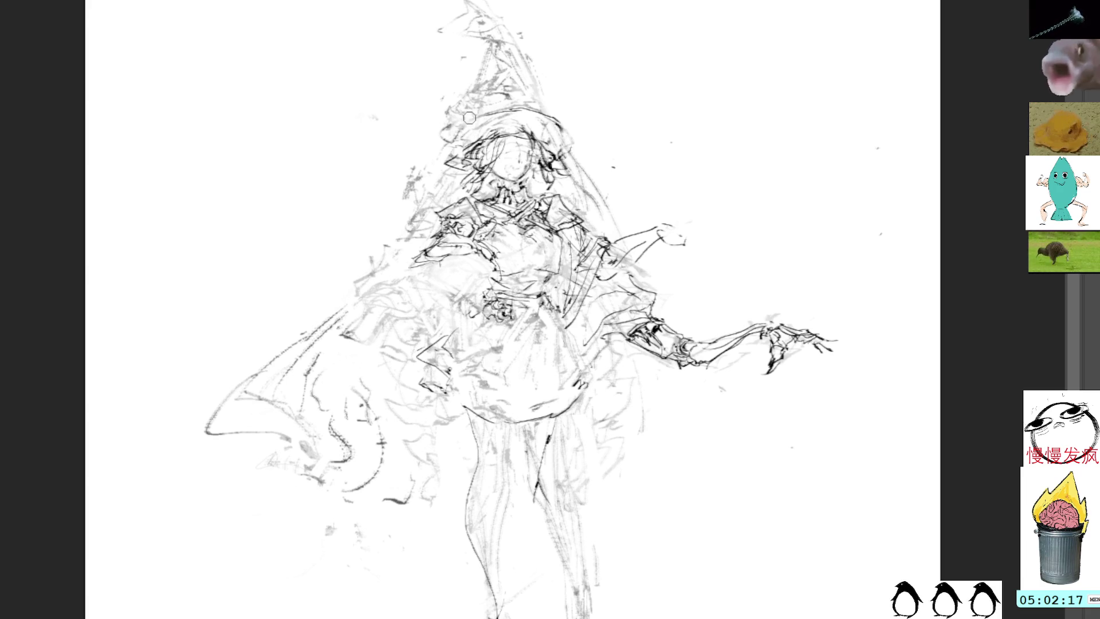
mouse_move(479, 115)
left_mouse_down()
mouse_move(444, 135)
mouse_move(459, 154)
left_mouse_up()
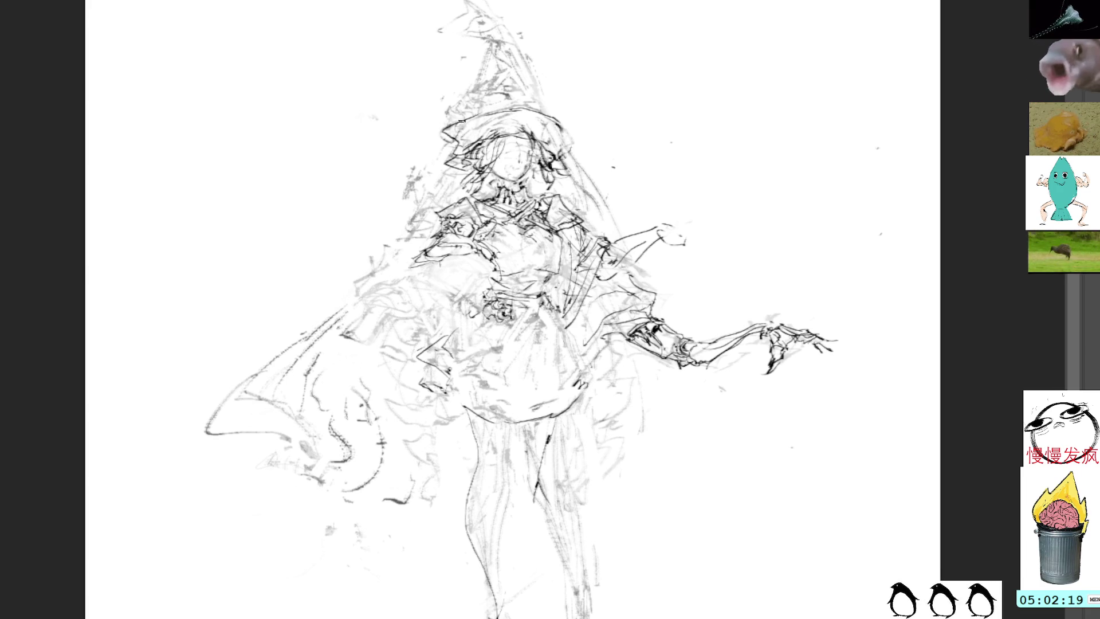
mouse_move(463, 108)
left_mouse_down()
mouse_move(502, 83)
mouse_move(484, 108)
mouse_move(478, 87)
mouse_move(481, 111)
mouse_move(503, 110)
mouse_move(478, 115)
mouse_move(521, 106)
mouse_move(493, 91)
mouse_move(513, 98)
mouse_move(502, 107)
mouse_move(527, 96)
mouse_move(557, 118)
mouse_move(513, 75)
mouse_move(474, 89)
mouse_move(492, 74)
left_mouse_up()
mouse_move(486, 76)
left_mouse_down()
mouse_move(515, 73)
mouse_move(501, 69)
left_mouse_up()
mouse_move(502, 75)
left_mouse_down()
mouse_move(530, 56)
mouse_move(542, 96)
left_mouse_up()
left_click_drag(528, 60, 537, 62)
mouse_move(516, 287)
left_mouse_down()
mouse_move(507, 312)
mouse_move(529, 385)
left_mouse_up()
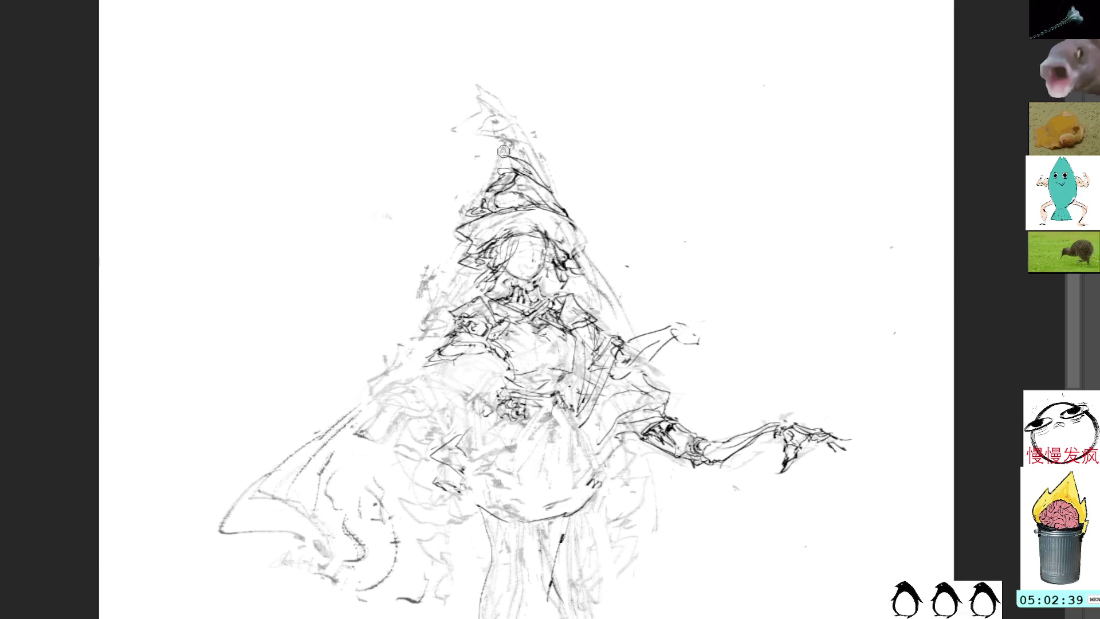
mouse_move(512, 150)
left_mouse_down()
mouse_move(535, 159)
mouse_move(473, 138)
mouse_move(464, 122)
mouse_move(489, 104)
mouse_move(524, 139)
mouse_move(495, 120)
left_mouse_up()
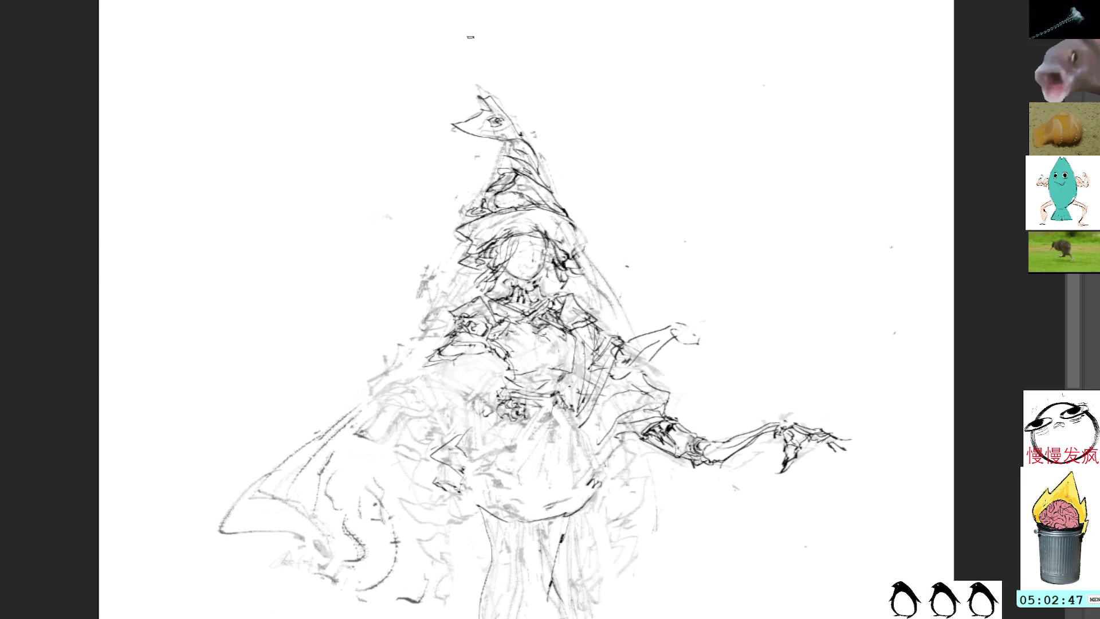
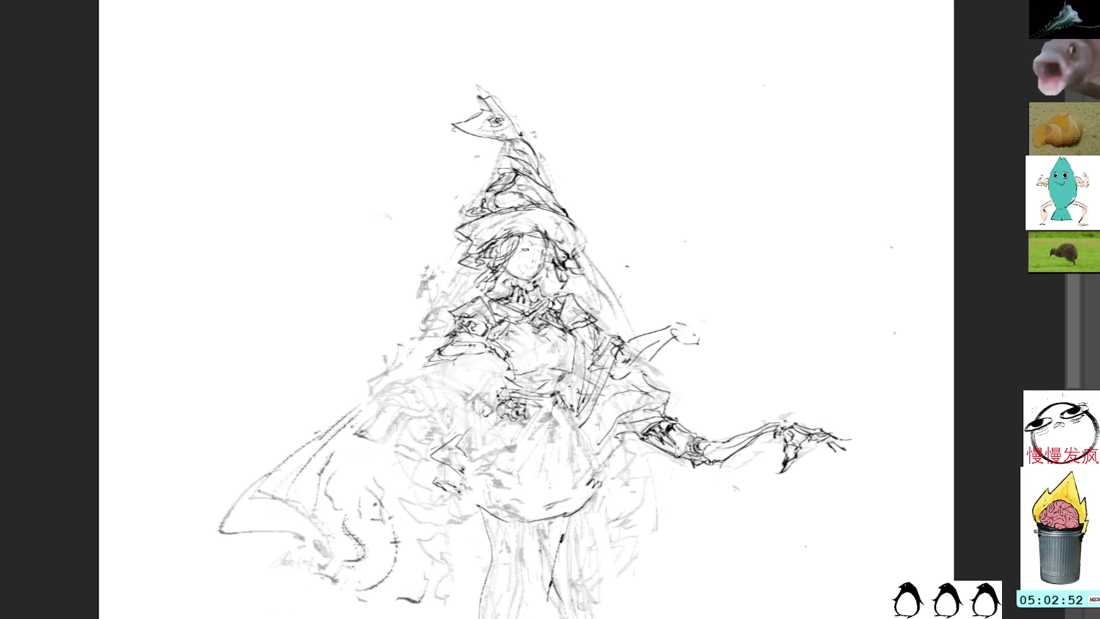
Darken the hair strands beside the witch's face and add two short strokes lower on the body
left_click_drag(542, 264, 558, 289)
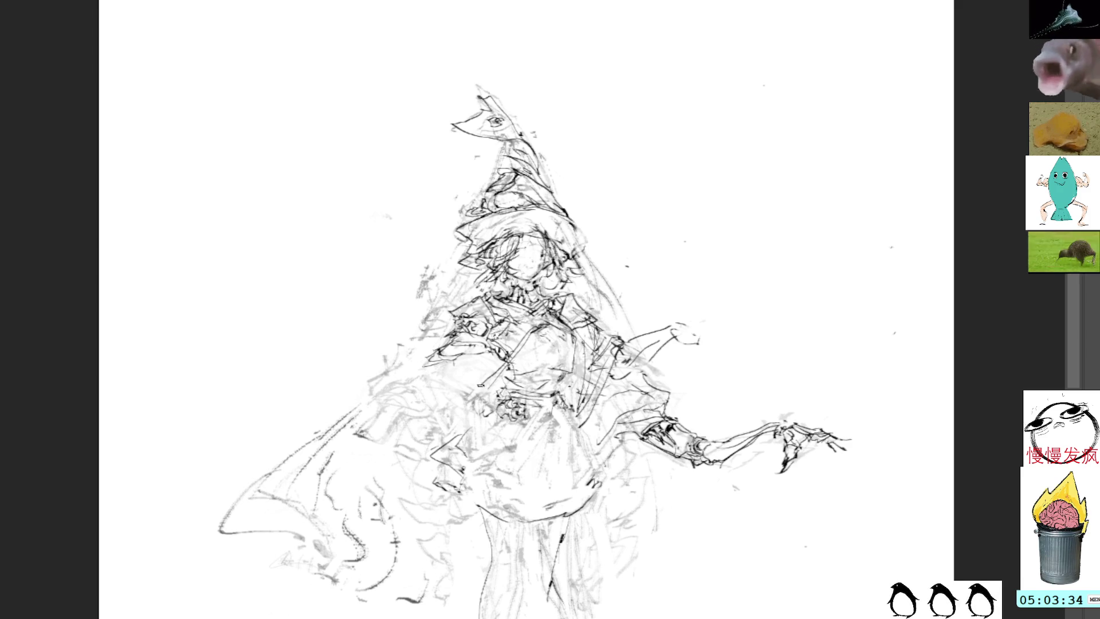
left_click_drag(414, 375, 491, 395)
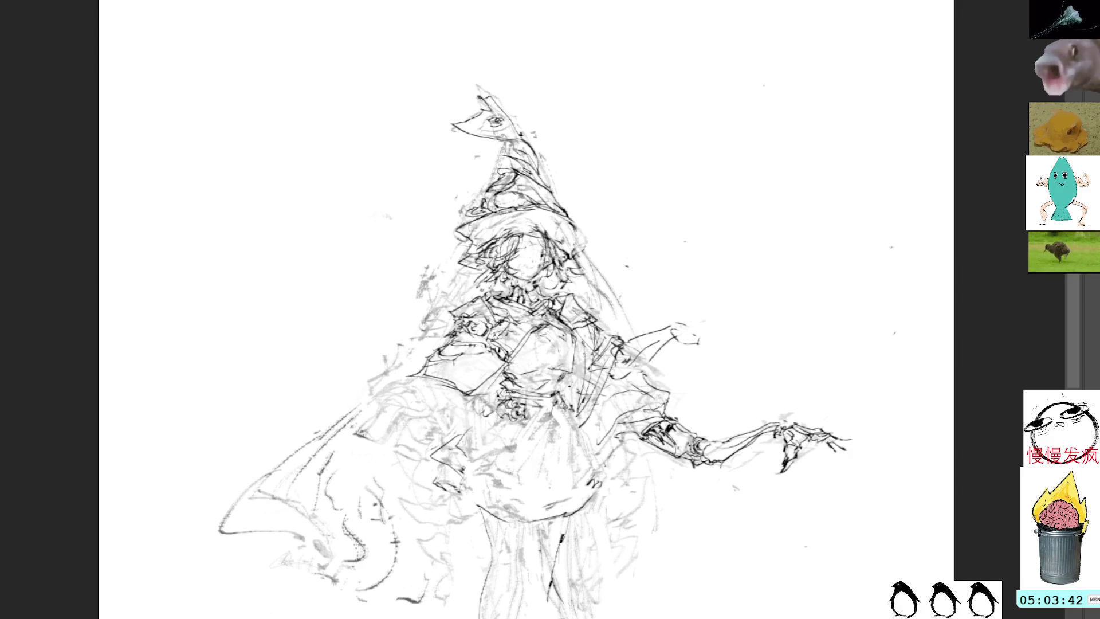
Brush dark strokes over the witch's waist, then pan the canvas up and to the left
mouse_move(507, 386)
left_mouse_down()
mouse_move(502, 418)
mouse_move(476, 440)
mouse_move(468, 427)
mouse_move(467, 448)
mouse_move(473, 434)
mouse_move(492, 444)
mouse_move(476, 459)
mouse_move(505, 438)
mouse_move(518, 444)
mouse_move(524, 427)
mouse_move(492, 421)
mouse_move(483, 439)
mouse_move(497, 433)
left_mouse_up()
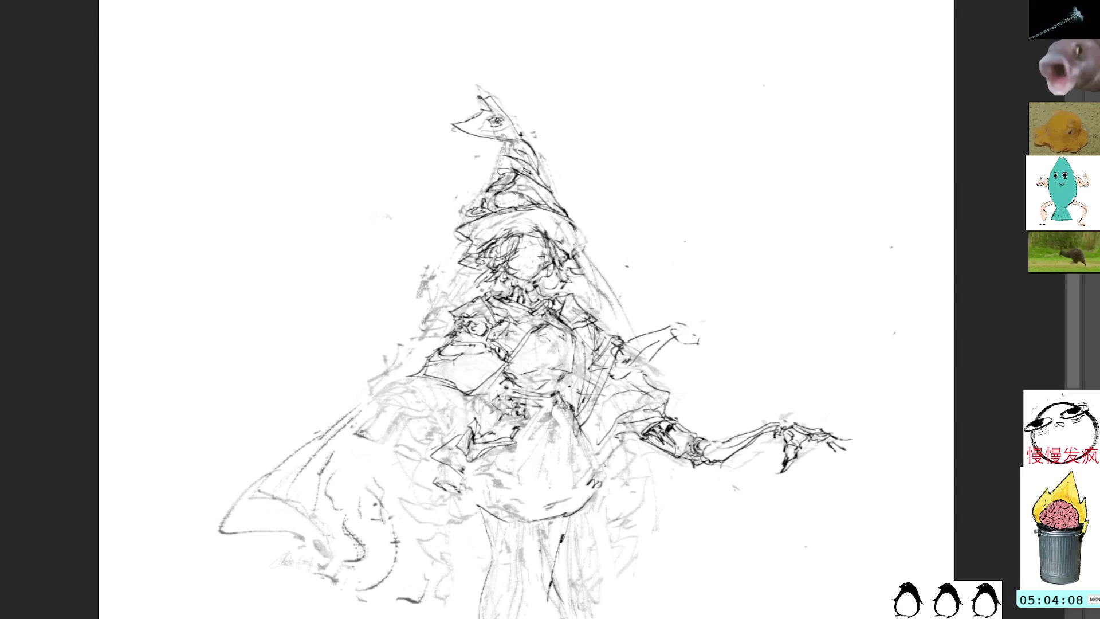
mouse_move(651, 313)
left_mouse_down()
mouse_move(622, 263)
mouse_move(628, 281)
left_mouse_up()
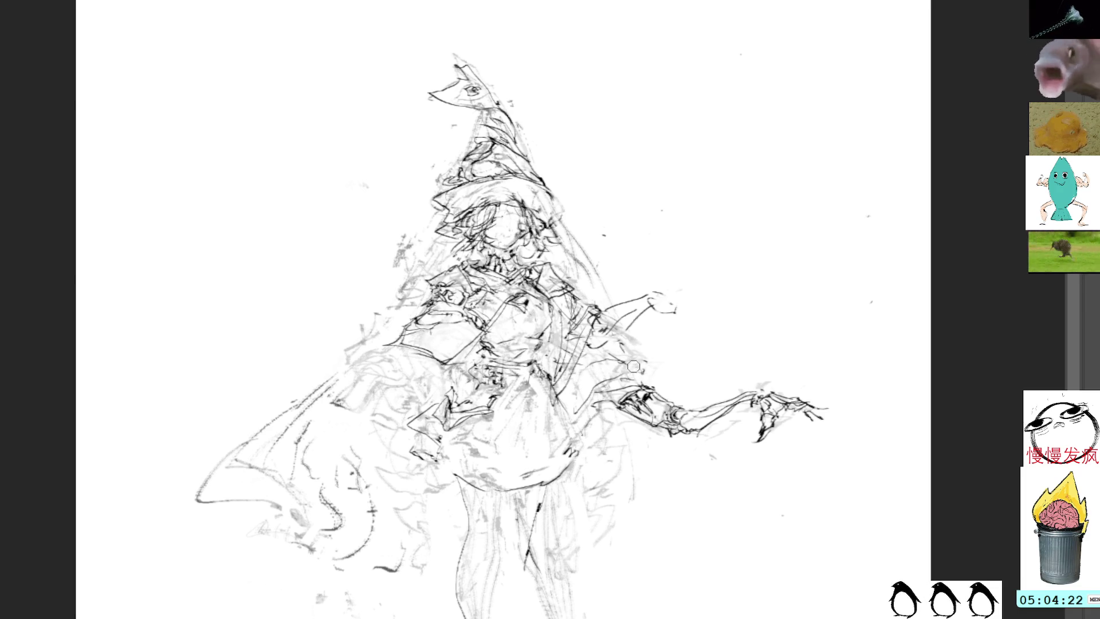
Hatch along the raised arm, the lower face and the chest, with a long line down from the arm
mouse_move(588, 381)
left_mouse_down()
mouse_move(610, 401)
mouse_move(596, 376)
mouse_move(621, 390)
mouse_move(607, 370)
left_mouse_up()
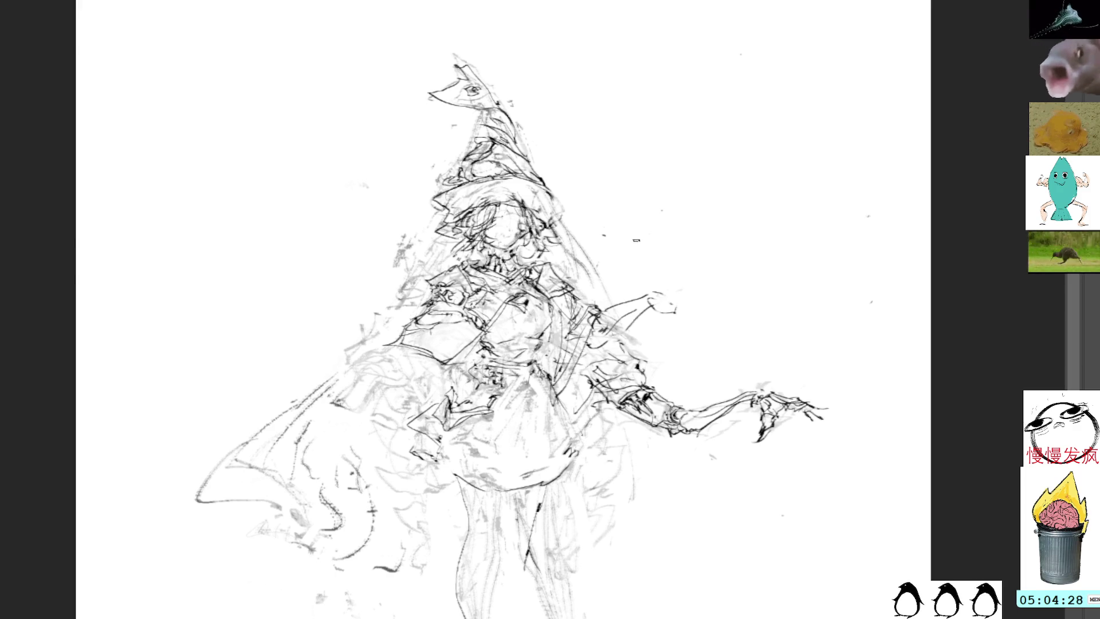
left_click_drag(660, 309, 573, 414)
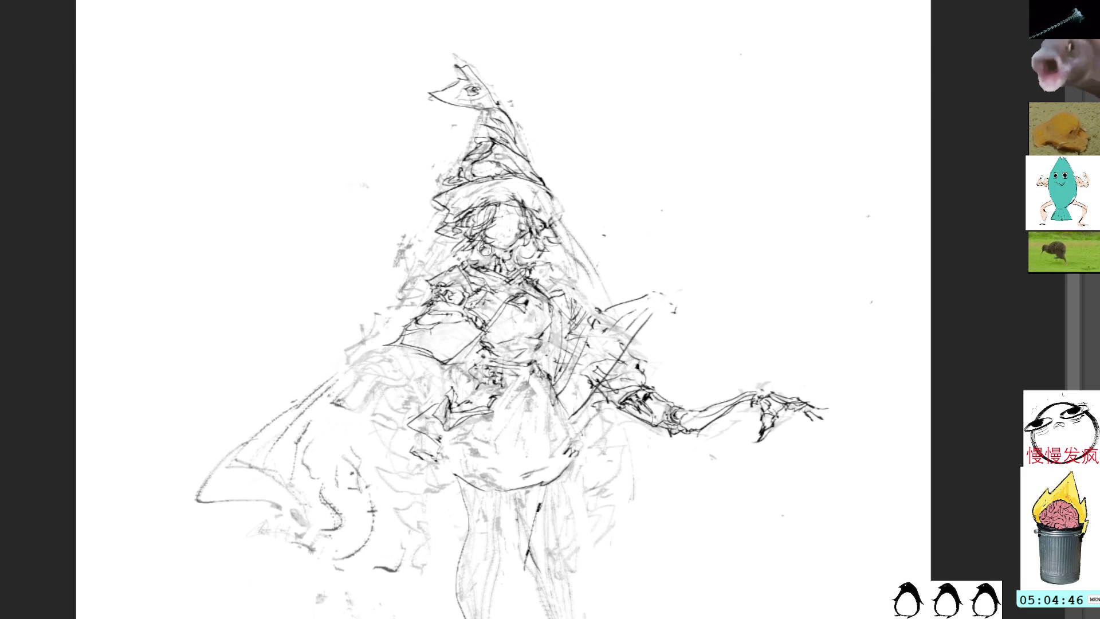
left_click_drag(480, 264, 524, 265)
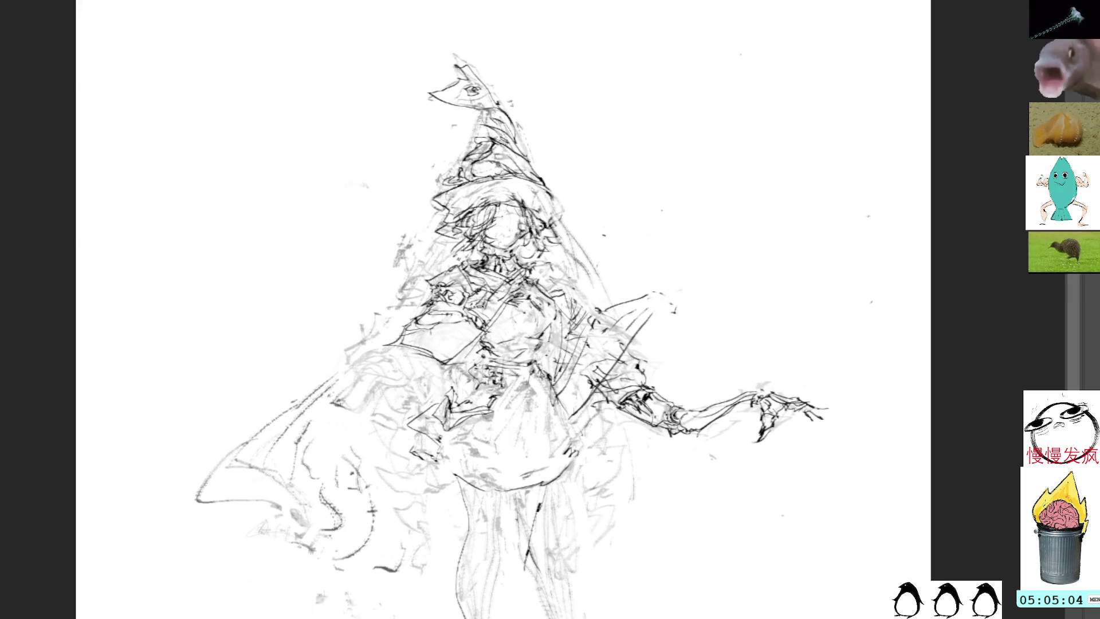
left_click_drag(512, 283, 484, 321)
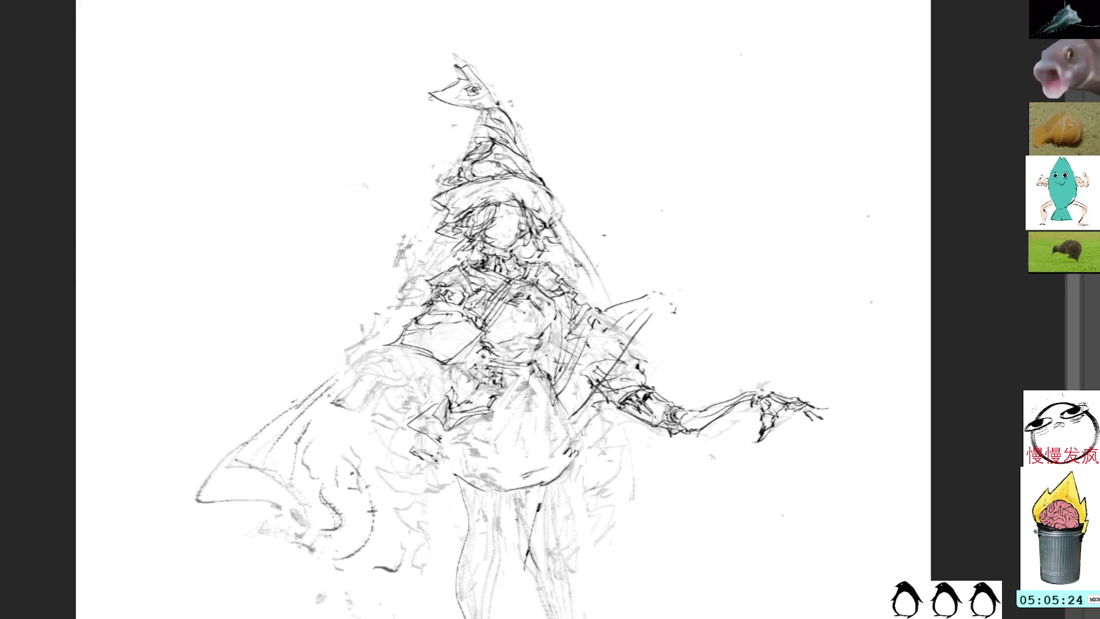
Sketch short new lines near and across the small raised hand
left_click_drag(560, 331, 574, 346)
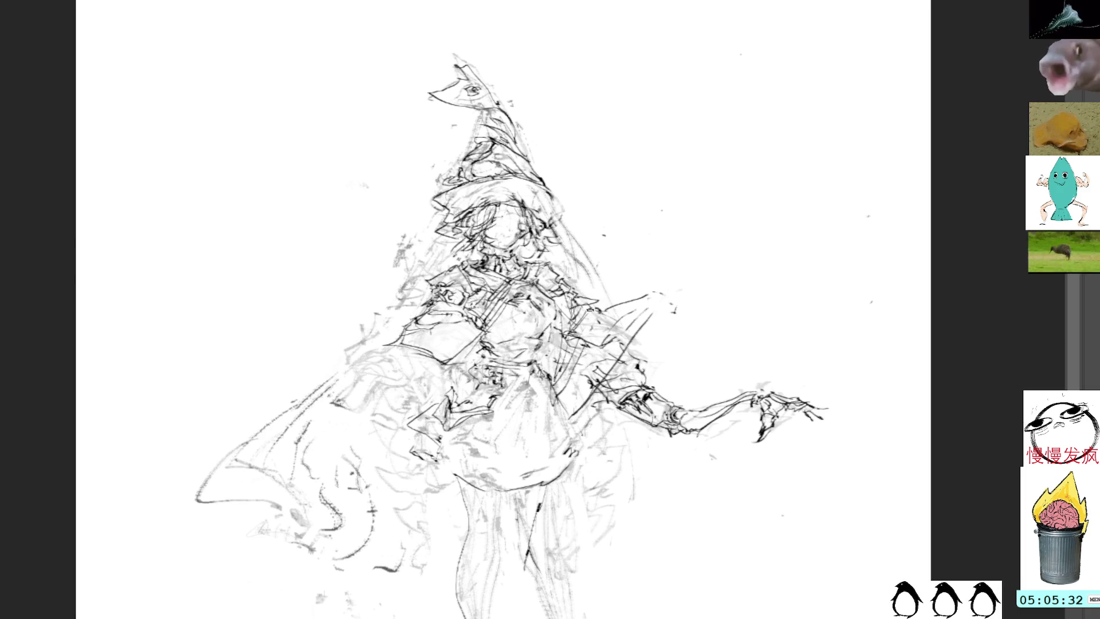
mouse_move(605, 342)
left_mouse_down()
mouse_move(647, 295)
mouse_move(658, 306)
mouse_move(641, 313)
mouse_move(668, 312)
mouse_move(664, 328)
left_mouse_up()
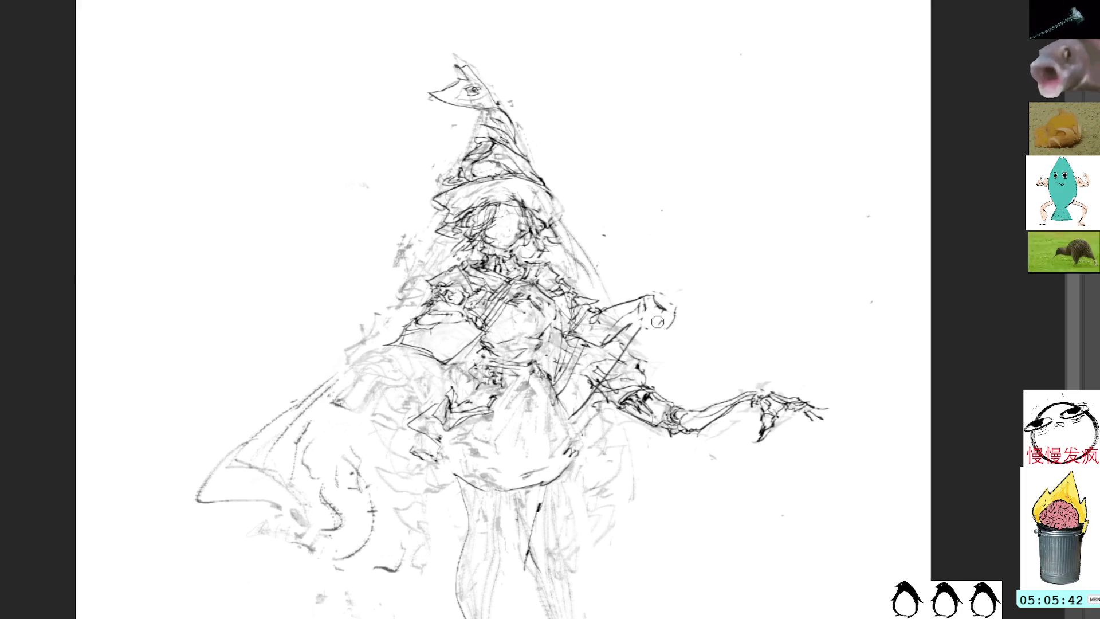
left_click_drag(639, 315, 666, 320)
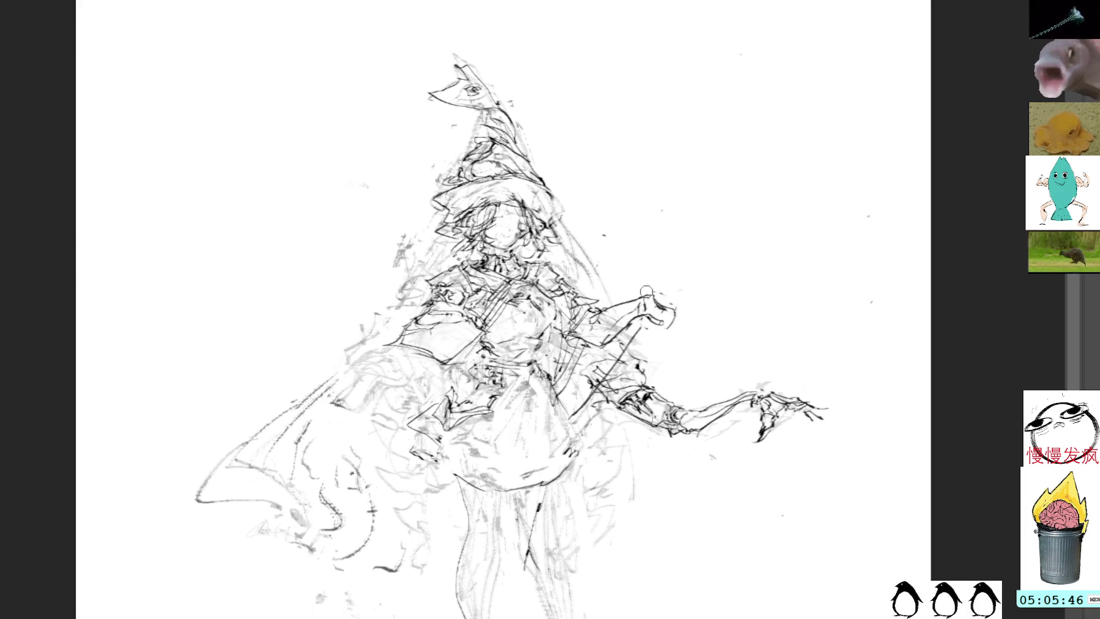
Undo the last raised-hand stroke and redraw strokes beside and above the hand
key("ctrl+z")
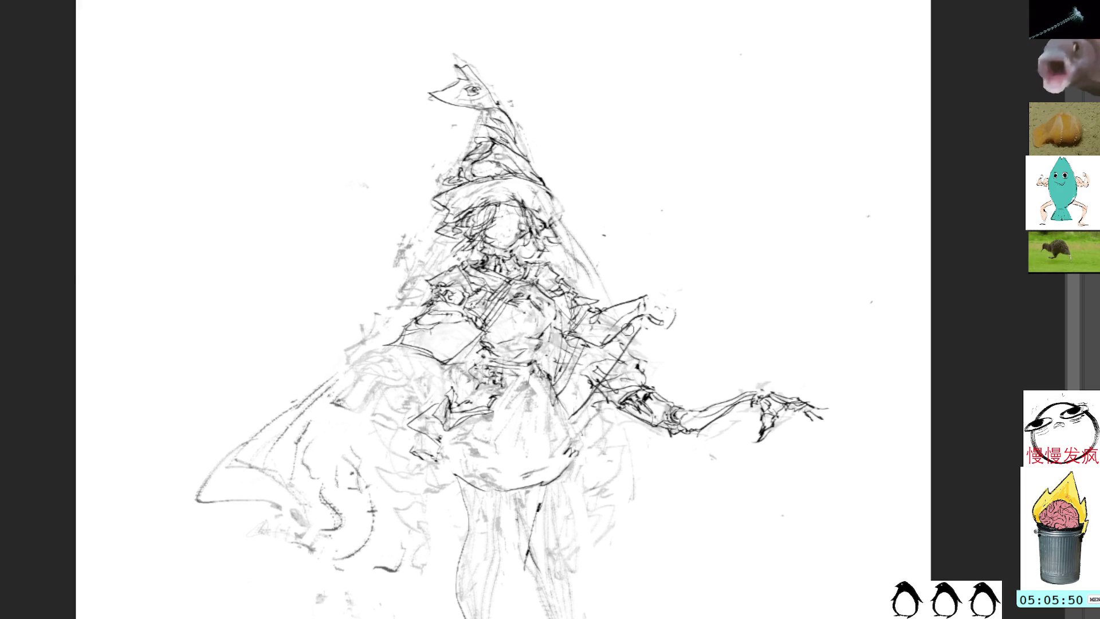
left_click_drag(633, 322, 606, 346)
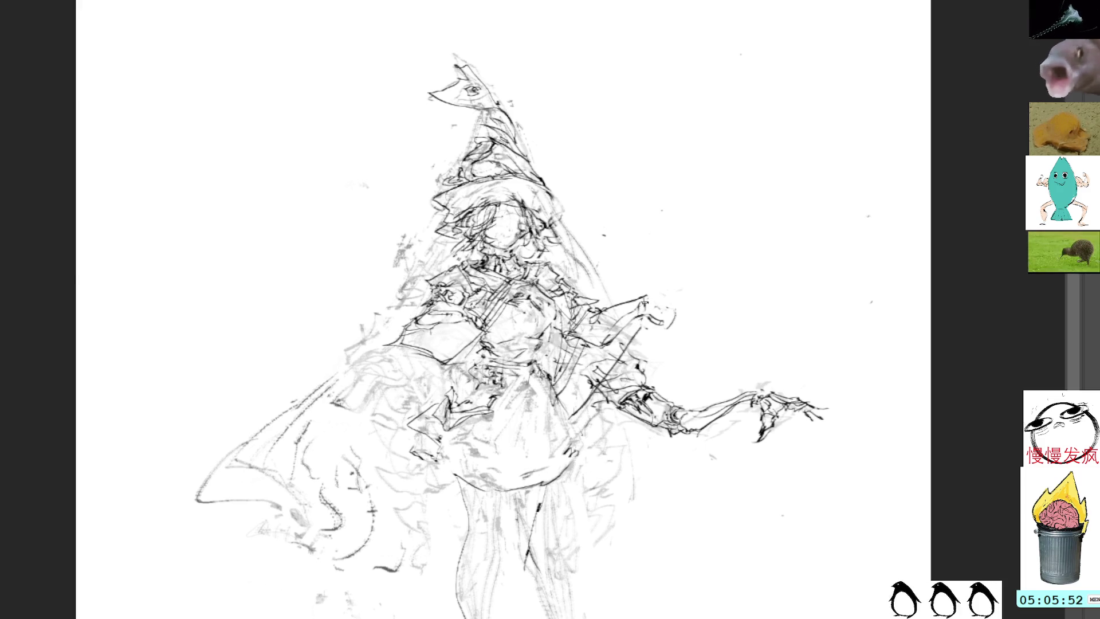
mouse_move(630, 299)
left_mouse_down()
mouse_move(649, 291)
mouse_move(682, 314)
mouse_move(685, 179)
mouse_move(677, 216)
left_mouse_up()
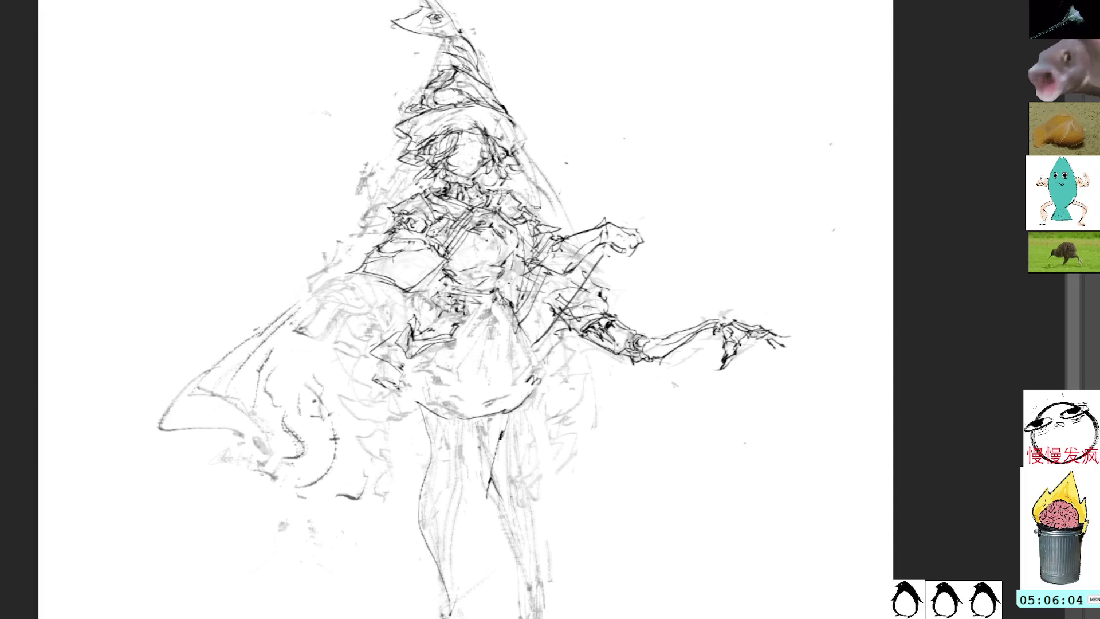
Add small dark strokes along the collar and down the chest
left_click_drag(523, 194, 509, 205)
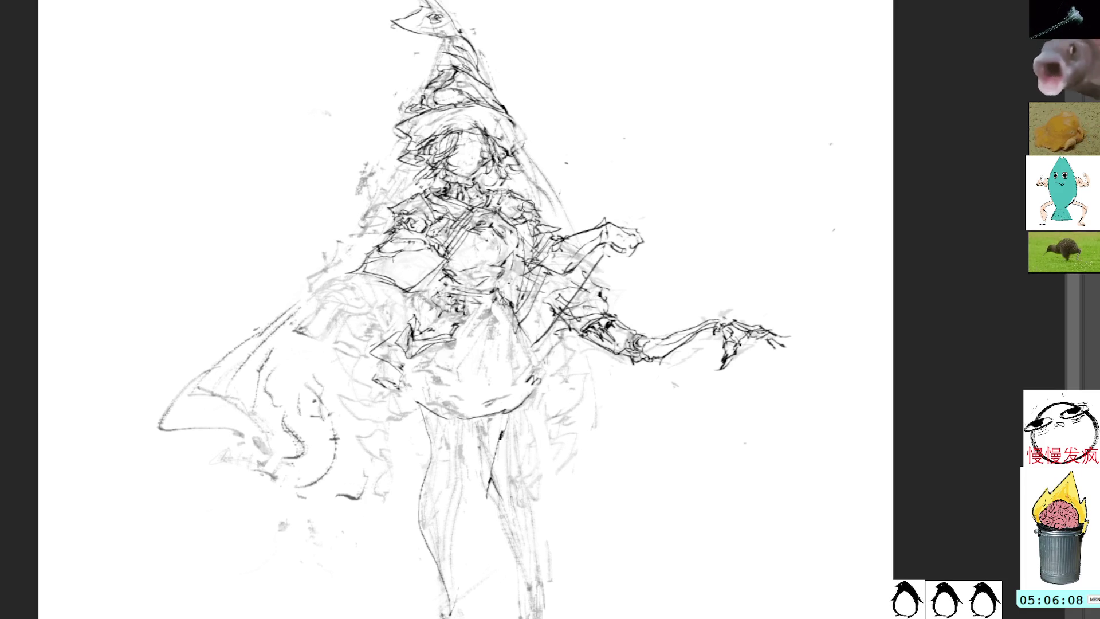
left_click_drag(537, 206, 506, 212)
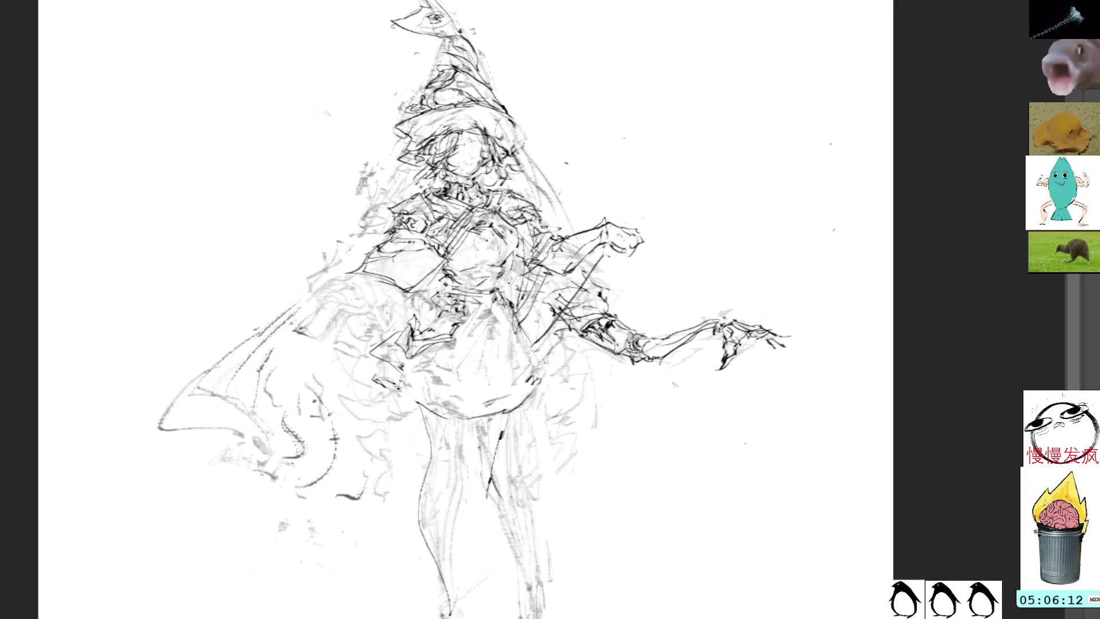
left_click_drag(527, 259, 515, 258)
mouse_move(516, 218)
left_mouse_down()
mouse_move(499, 249)
mouse_move(518, 271)
mouse_move(507, 295)
mouse_move(523, 312)
left_mouse_up()
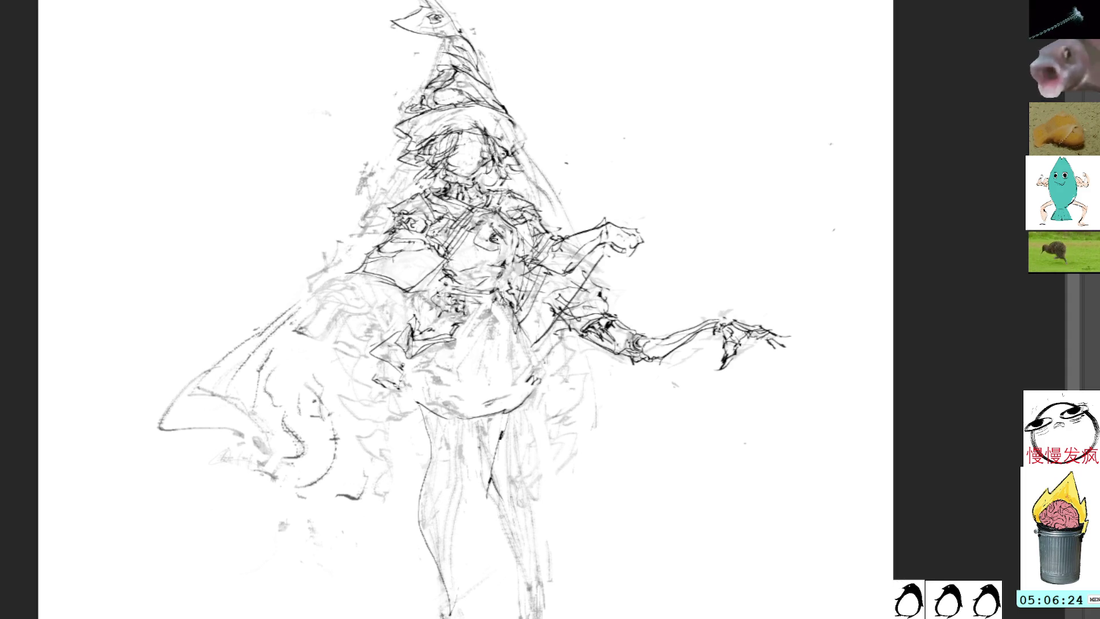
mouse_move(504, 241)
left_mouse_down()
mouse_move(478, 229)
mouse_move(469, 252)
mouse_move(487, 259)
mouse_move(493, 247)
left_mouse_up()
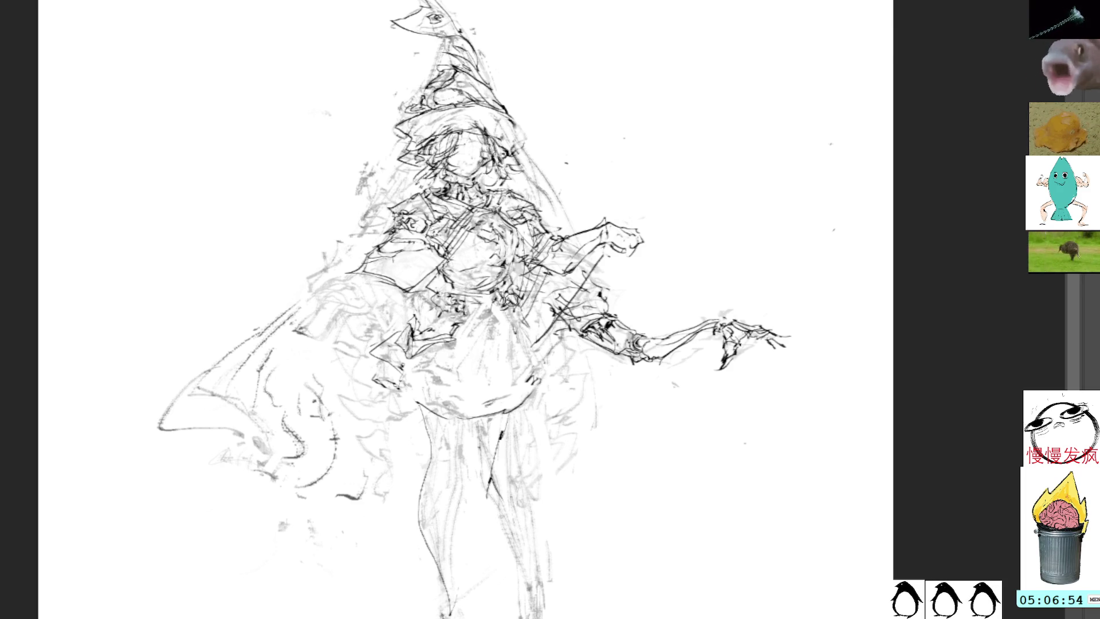
Draw four short dark marks on the skirt, then lasso-select part of the skirt
left_click_drag(424, 305, 435, 325)
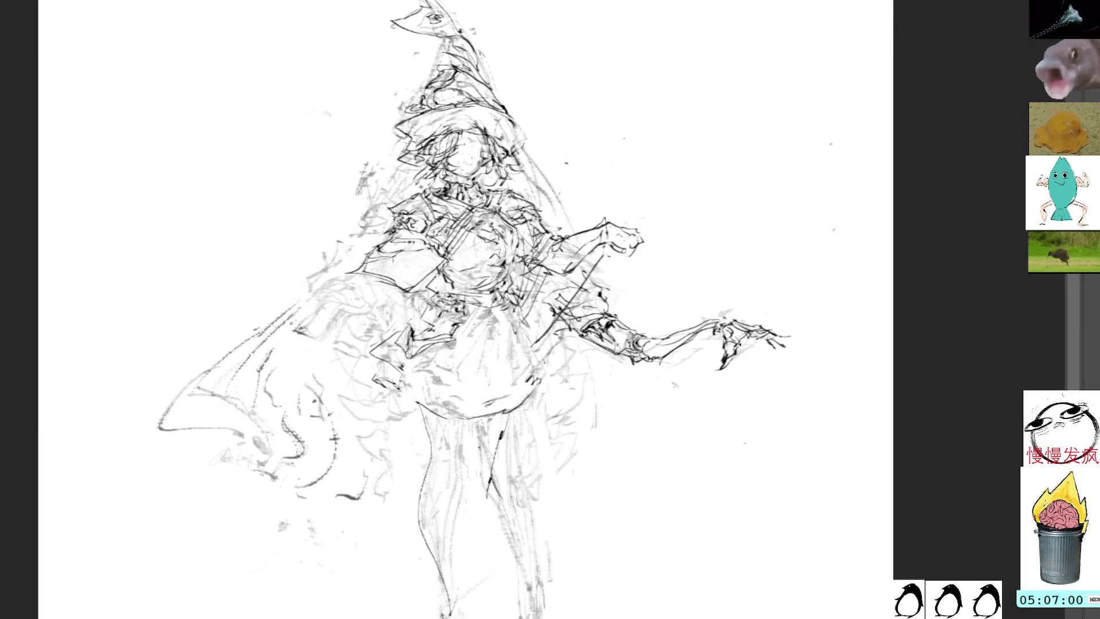
mouse_move(433, 332)
left_mouse_down()
mouse_move(445, 331)
mouse_move(433, 348)
mouse_move(451, 345)
left_mouse_up()
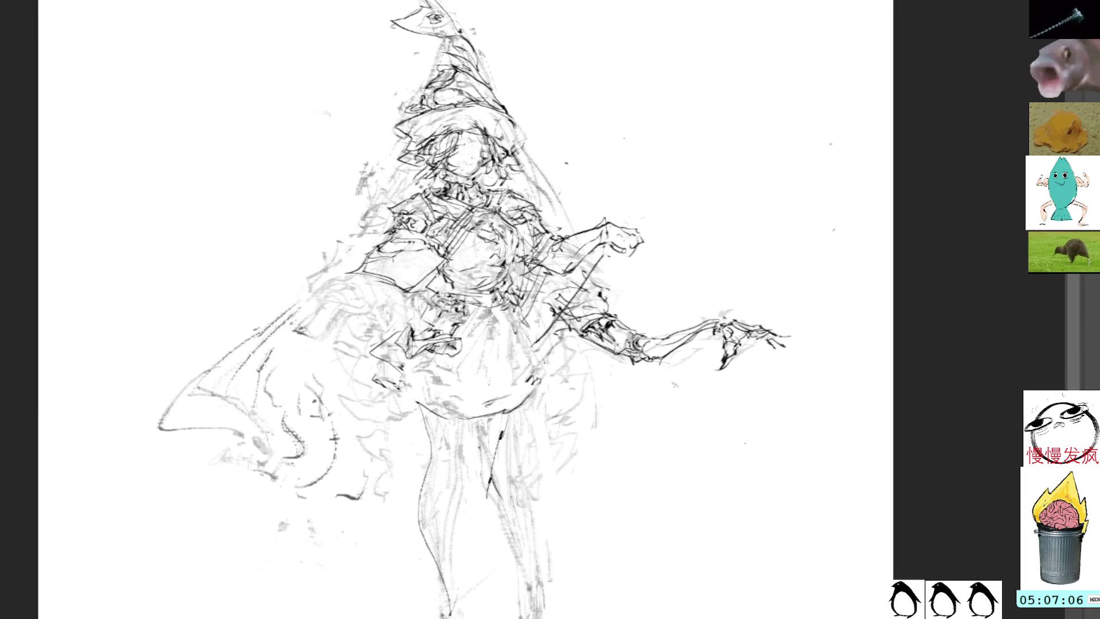
mouse_move(454, 339)
left_mouse_down()
mouse_move(448, 348)
mouse_move(476, 338)
mouse_move(452, 356)
left_mouse_up()
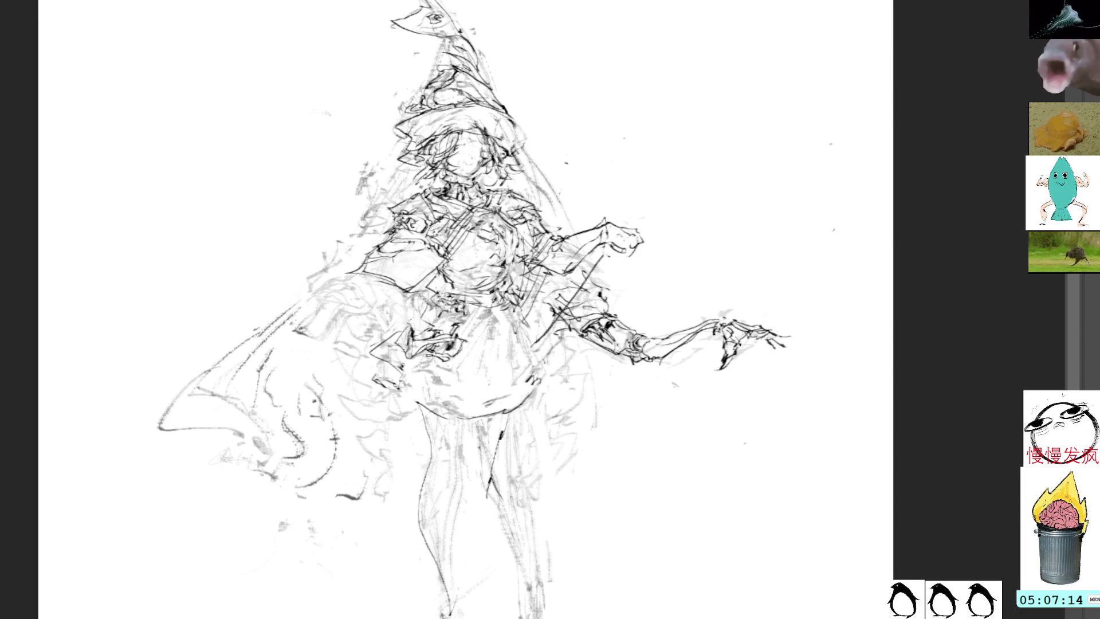
left_click_drag(444, 355, 468, 332)
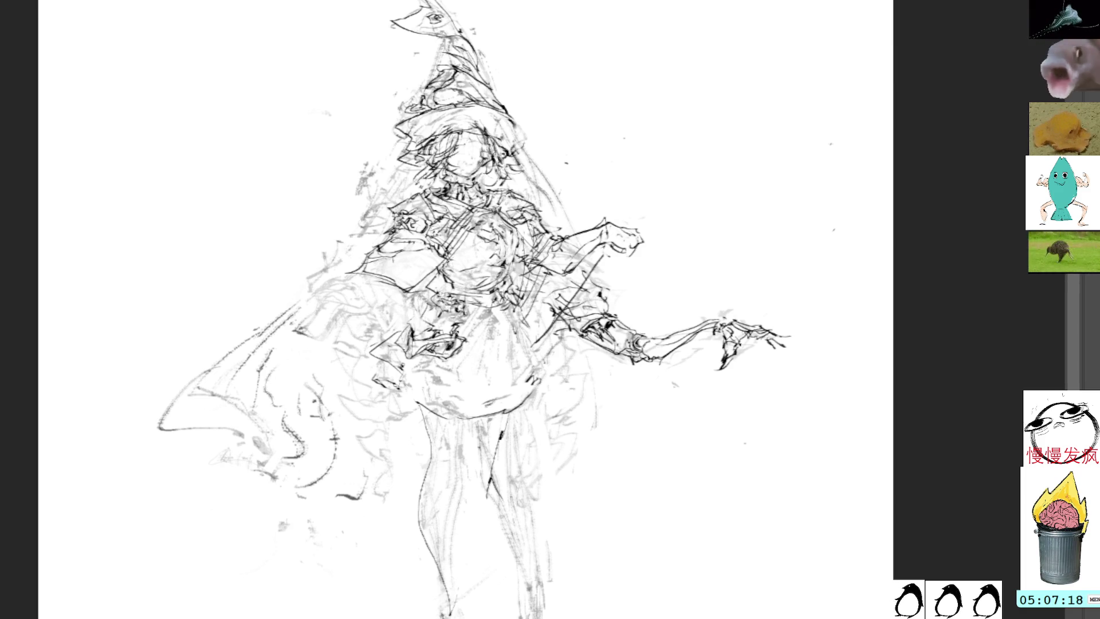
mouse_move(401, 345)
left_mouse_down()
mouse_move(410, 324)
mouse_move(358, 358)
mouse_move(395, 384)
mouse_move(408, 335)
left_mouse_up()
Deselect the skirt, add a dark mark on the torso, and undo a looping chest stroke
key("ctrl+d")
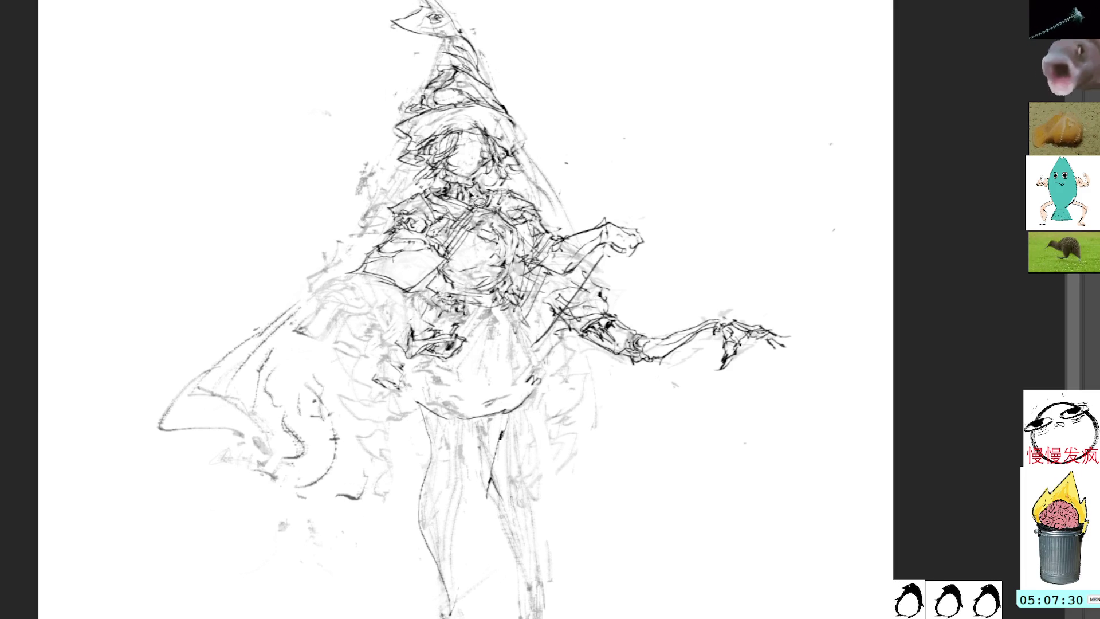
mouse_move(450, 272)
left_mouse_down()
mouse_move(441, 246)
mouse_move(415, 252)
mouse_move(437, 235)
mouse_move(448, 269)
left_mouse_up()
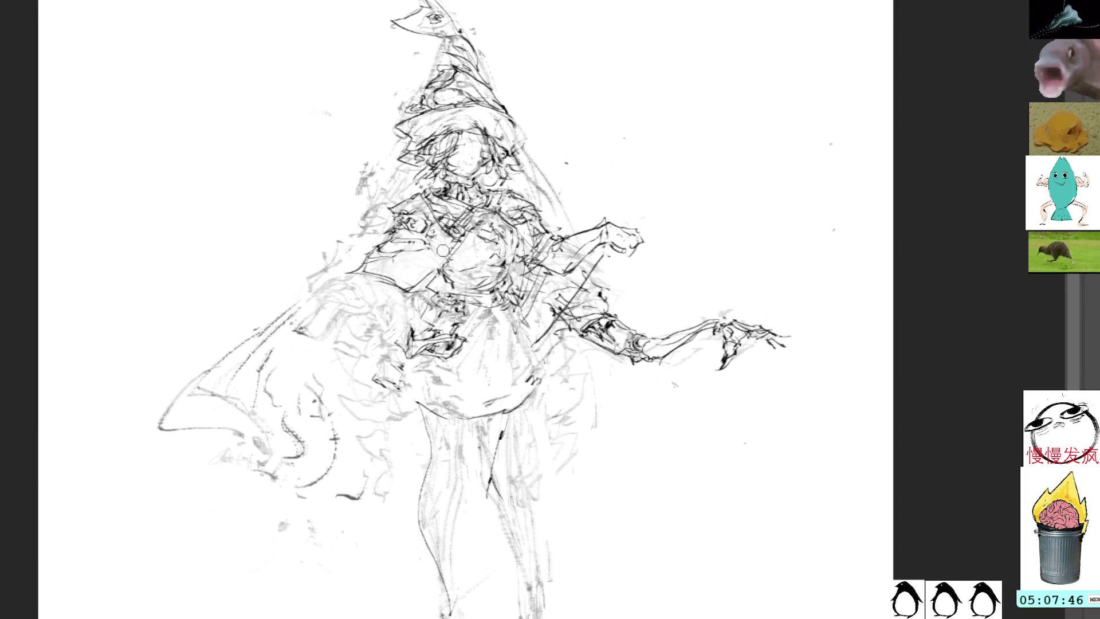
left_click_drag(436, 237, 456, 253)
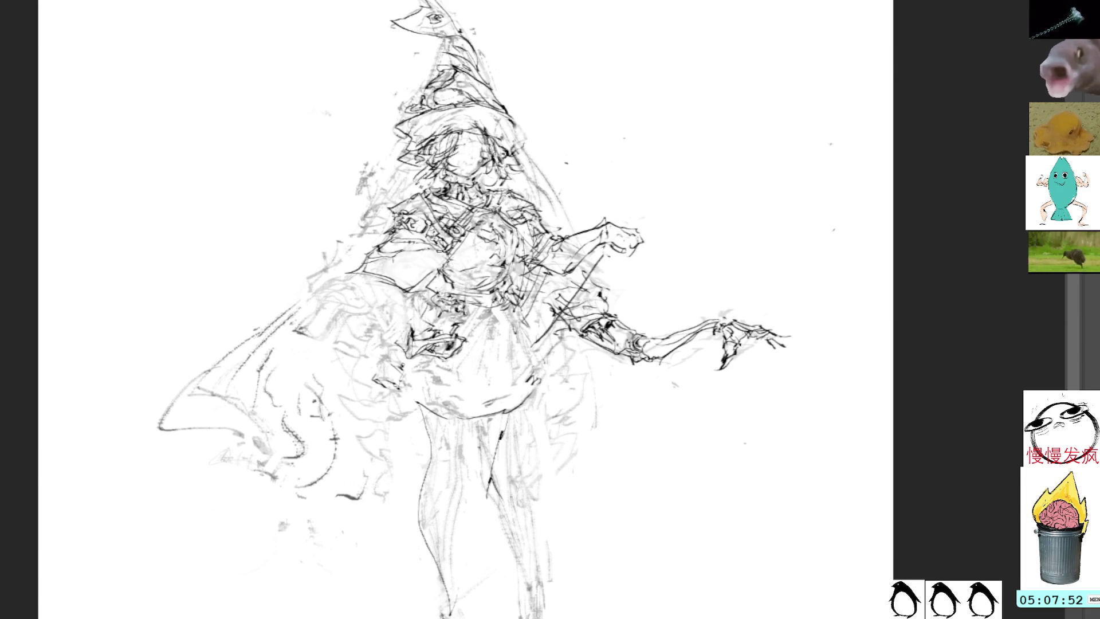
mouse_move(370, 255)
left_mouse_down()
mouse_move(395, 278)
mouse_move(394, 238)
mouse_move(336, 285)
left_mouse_up()
key("ctrl+z")
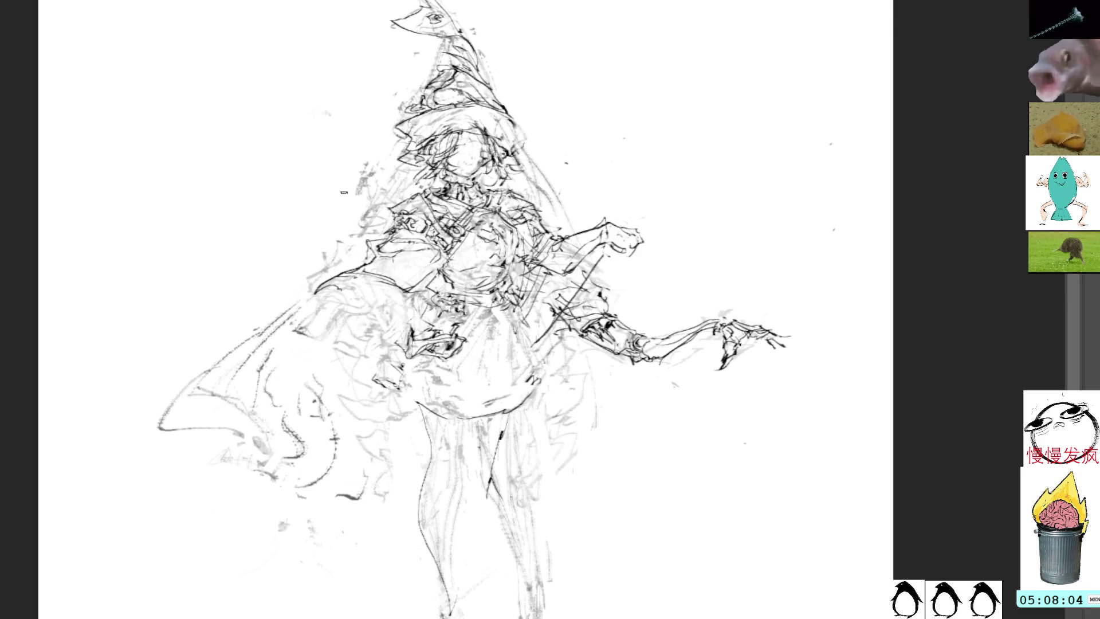
Discard the collar hatching, enlarge the brush, and lasso the strokes on the raised hand
mouse_move(518, 195)
left_mouse_down()
mouse_move(530, 200)
mouse_move(526, 174)
left_mouse_up()
key("ctrl+z")
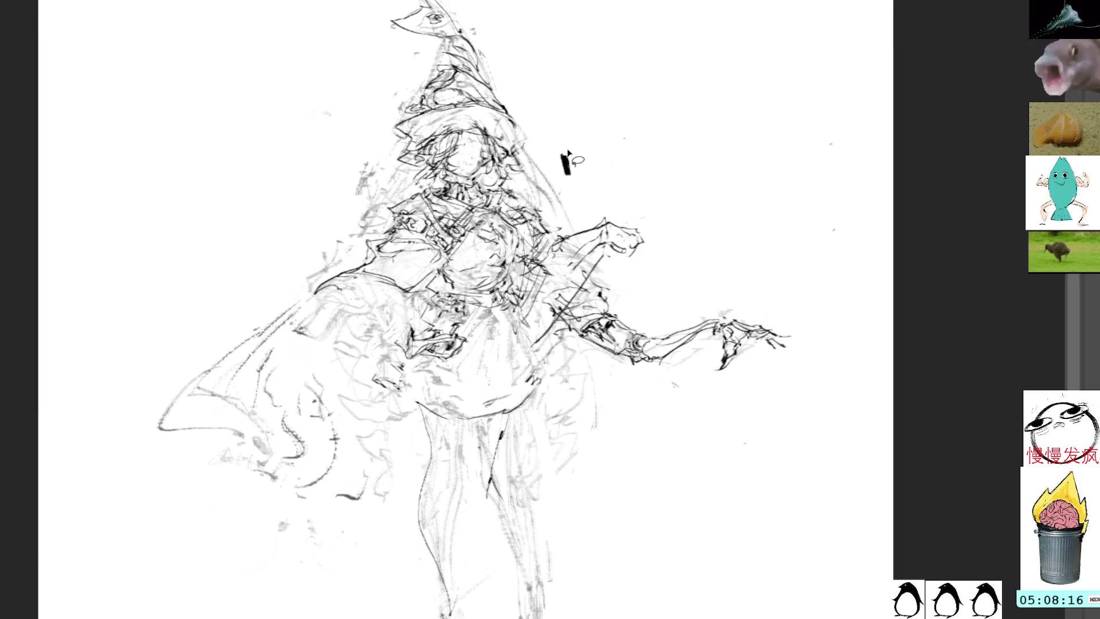
key("bracketright")
key("bracketright")
key("bracketright")
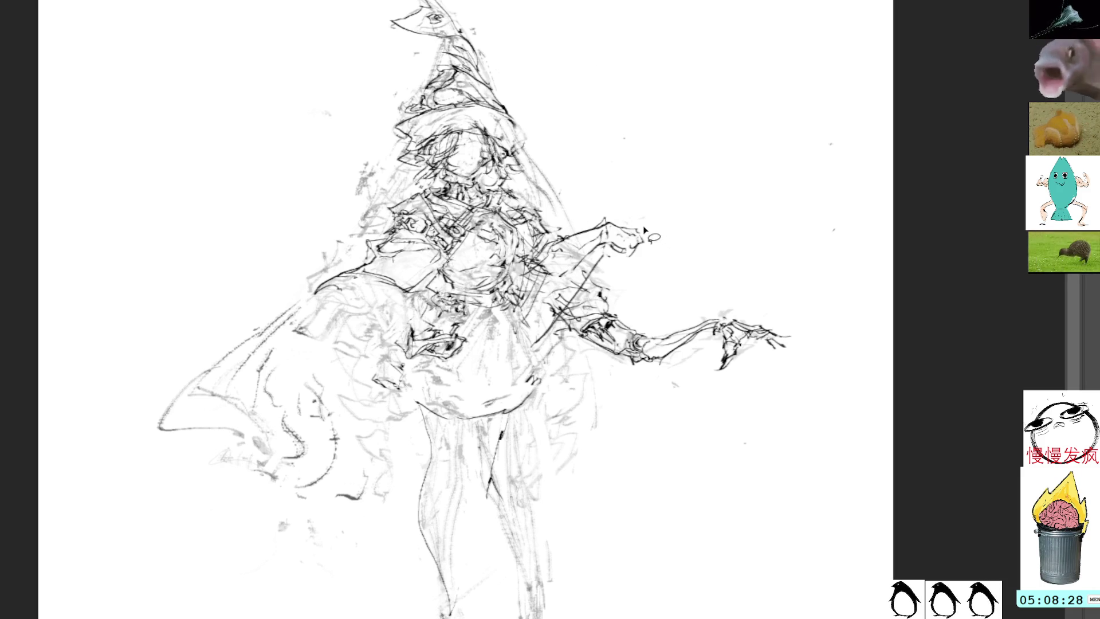
mouse_move(639, 215)
left_mouse_down()
mouse_move(653, 252)
mouse_move(617, 226)
left_mouse_up()
Erase the lassoed hand strokes, draw a thin line along the raised arm, and add shoulder strokes
key("Delete")
key("ctrl+d")
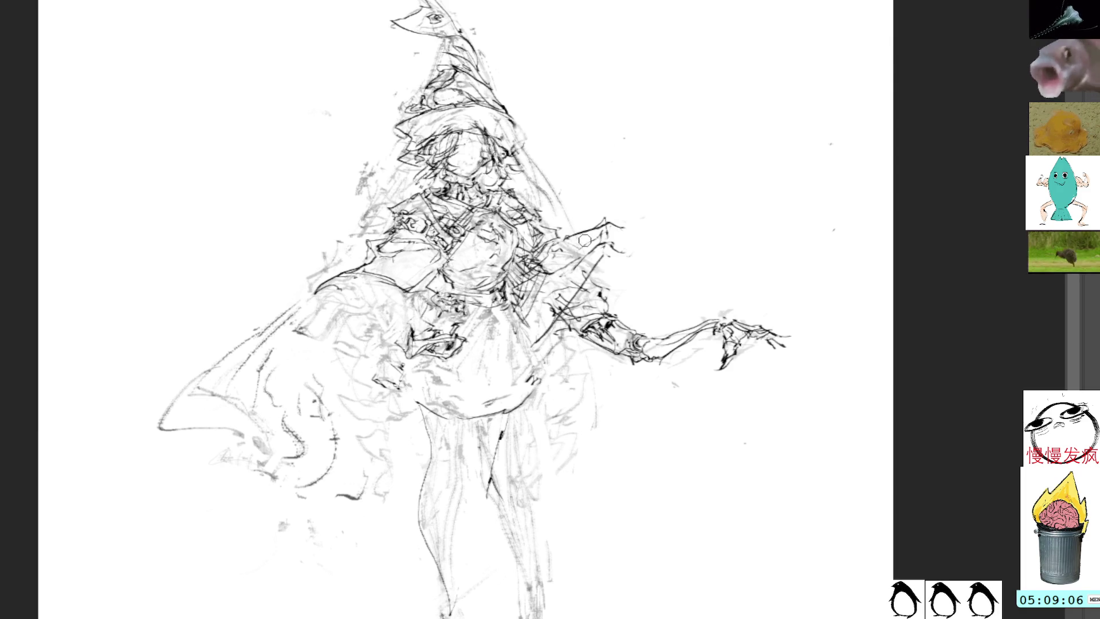
left_click_drag(548, 246, 623, 239)
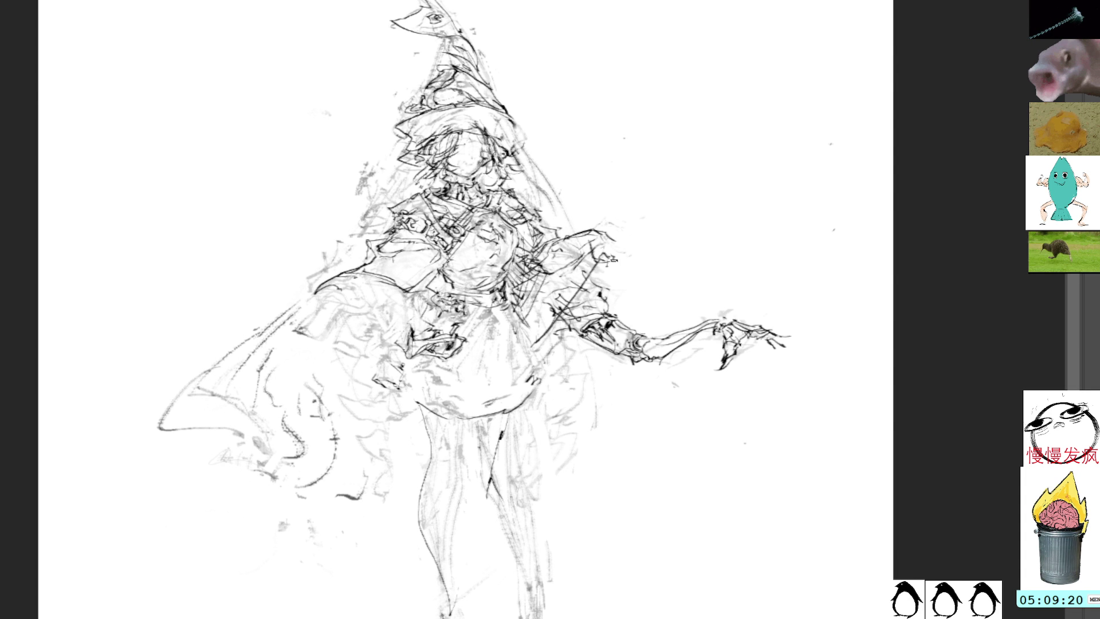
left_click_drag(502, 257, 569, 258)
mouse_move(455, 252)
left_mouse_down()
mouse_move(484, 252)
mouse_move(470, 195)
mouse_move(481, 298)
mouse_move(439, 201)
mouse_move(484, 196)
left_mouse_up()
Distort the shoulder strokes up and left with Ctrl+T, then draw dark strokes along the collar
key("ctrl+t")
left_click_drag(374, 319, 346, 269)
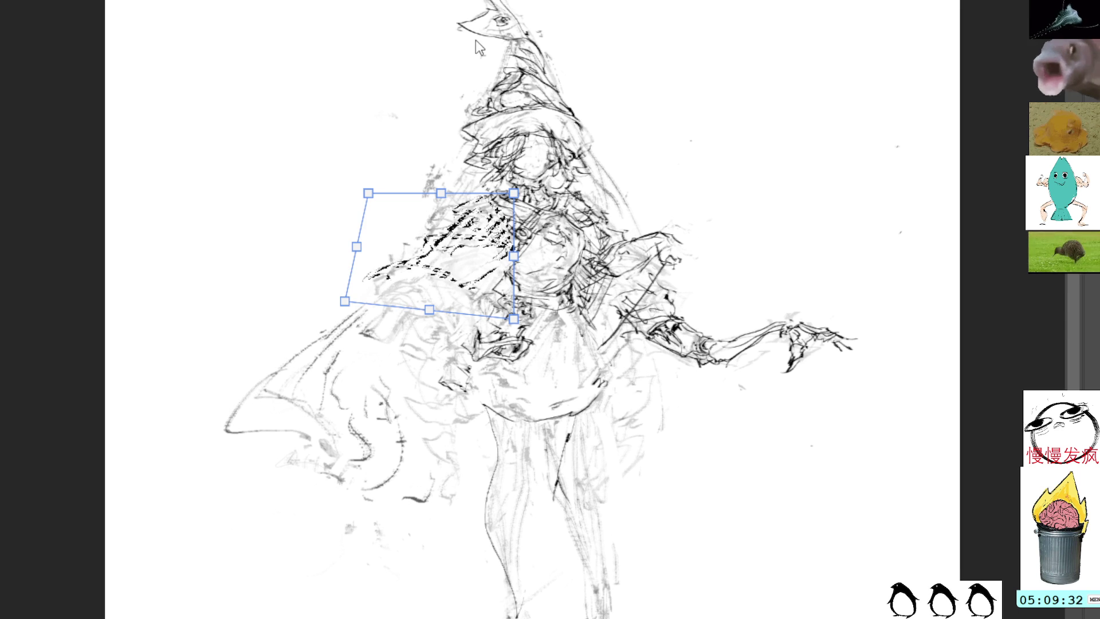
key("Return")
mouse_move(441, 201)
left_mouse_down()
mouse_move(461, 209)
mouse_move(437, 217)
mouse_move(484, 213)
mouse_move(476, 198)
mouse_move(486, 215)
mouse_move(458, 198)
mouse_move(490, 193)
mouse_move(500, 213)
mouse_move(448, 216)
mouse_move(484, 228)
left_mouse_up()
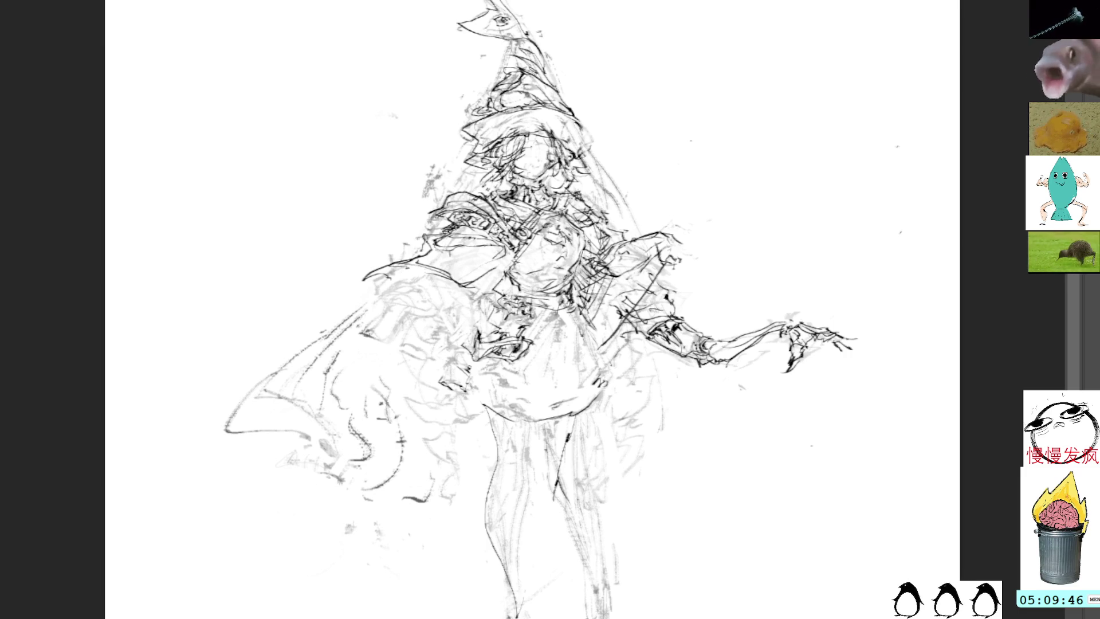
left_click_drag(446, 225, 493, 237)
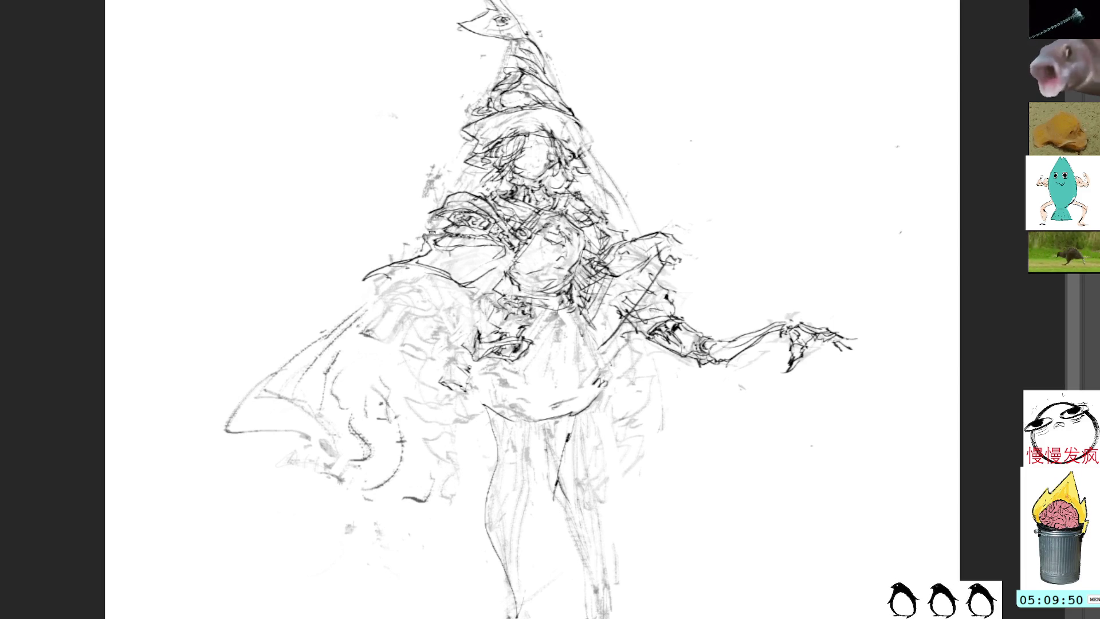